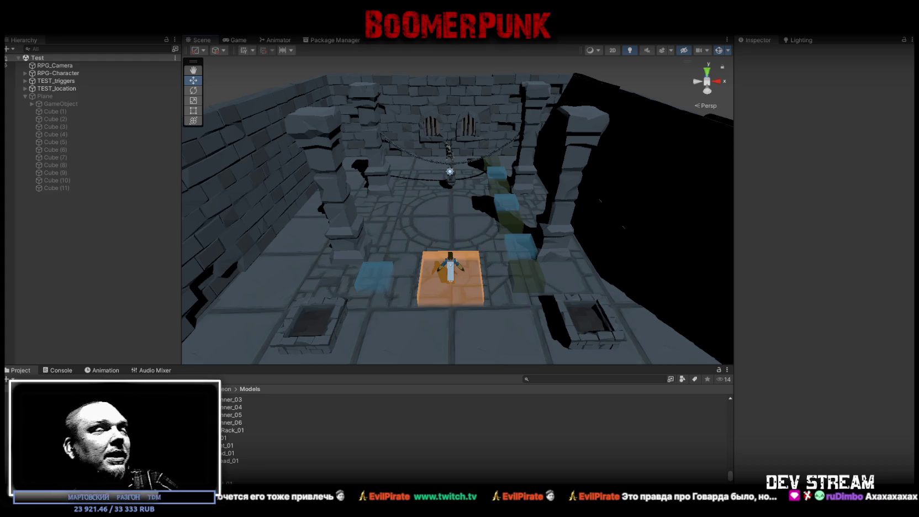
# Orbit the Scene camera to a higher dungeon view and maximize the running Game view
pyautogui.moveTo(404, 90); pyautogui.dragTo(402, 128)
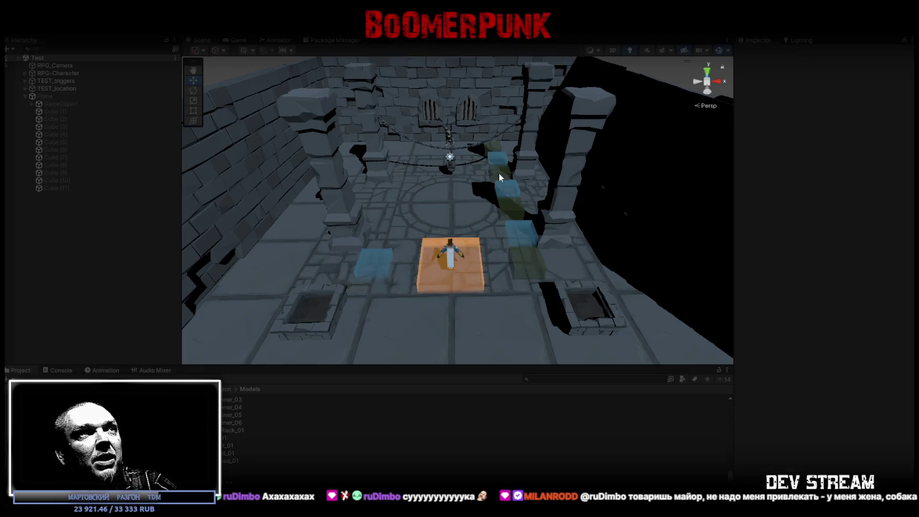
pyautogui.doubleClick(242, 37)
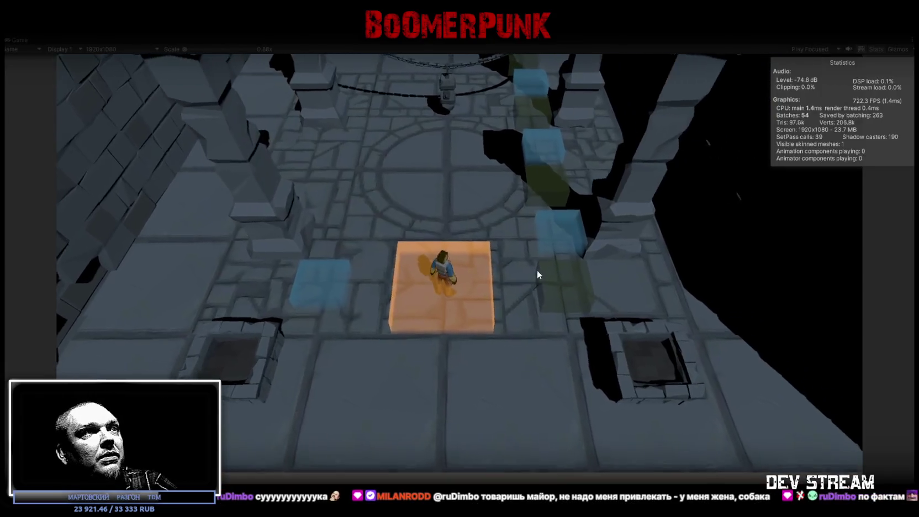
# Walk the character south, west and east around the orange block and blue cubes, swinging the sword
pyautogui.press('s')
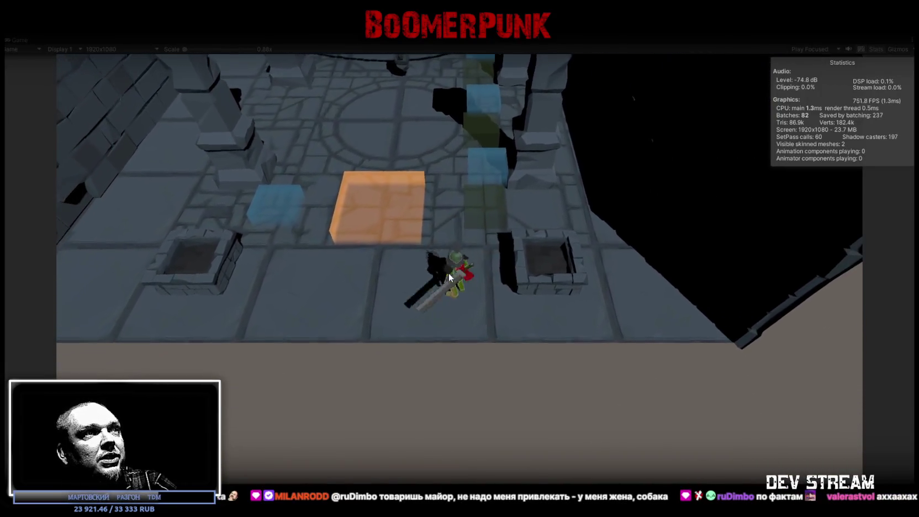
pyautogui.press('w')
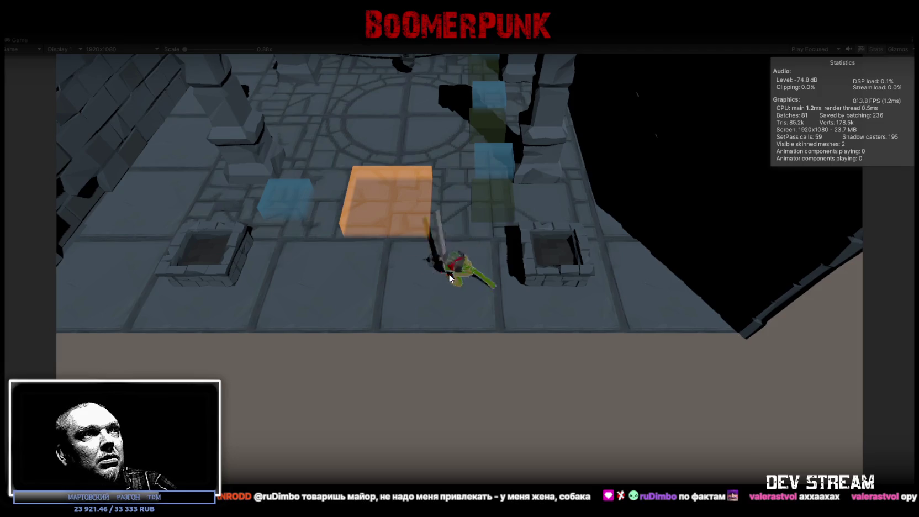
pyautogui.press('a')
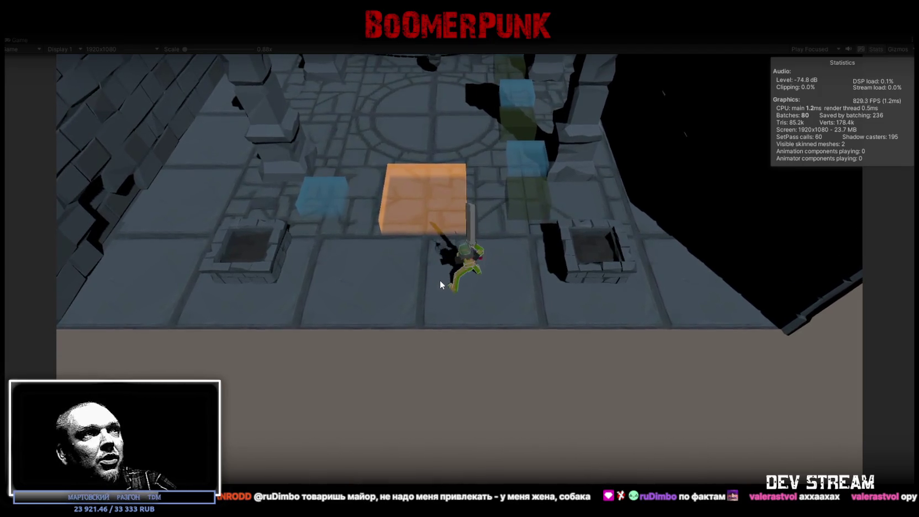
pyautogui.press('w')
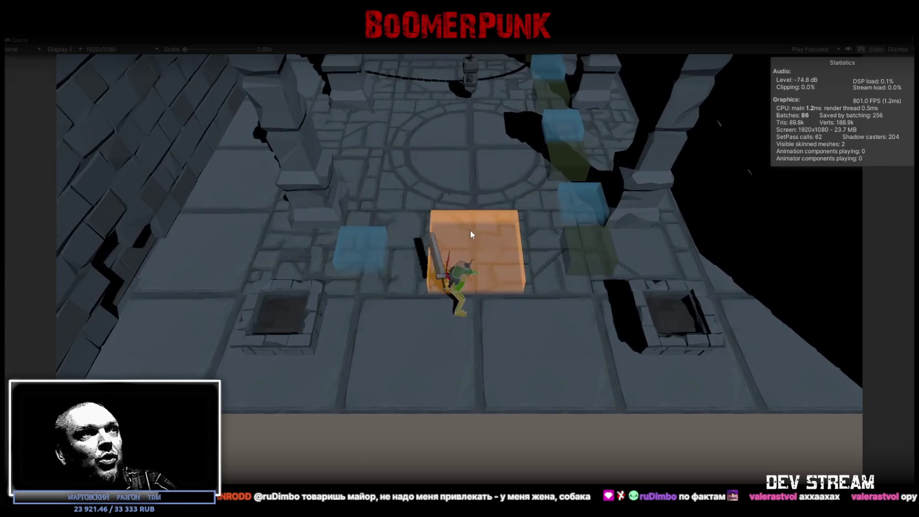
pyautogui.press('s')
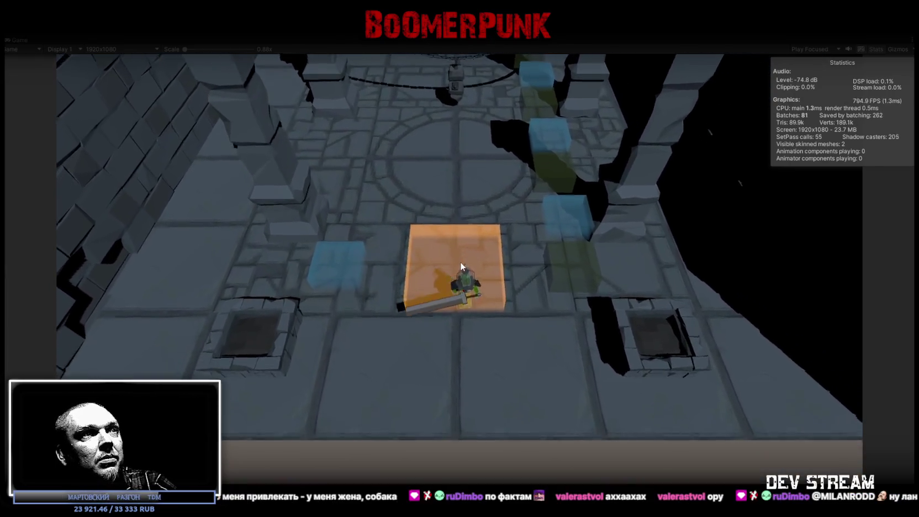
pyautogui.press('d')
pyautogui.press('w')
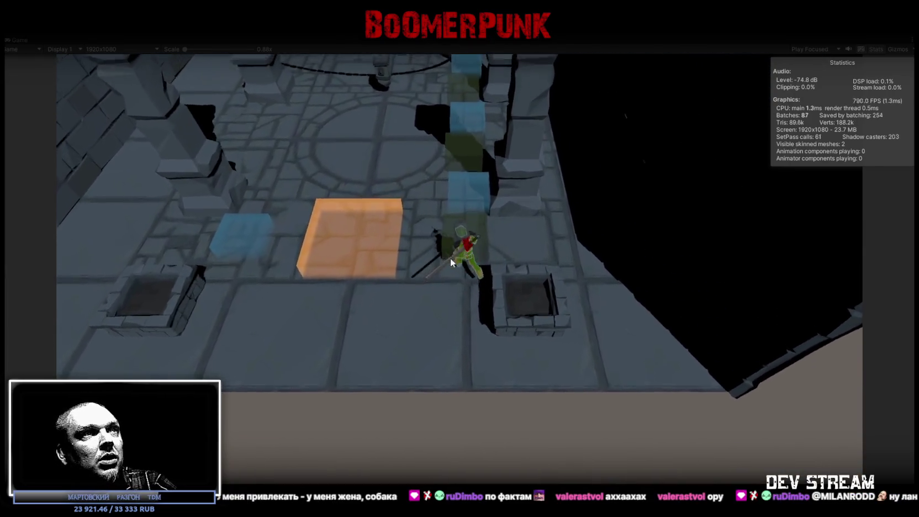
# Walk the character north over the orange block to the circular floor beneath the chains, then back
pyautogui.press('s')
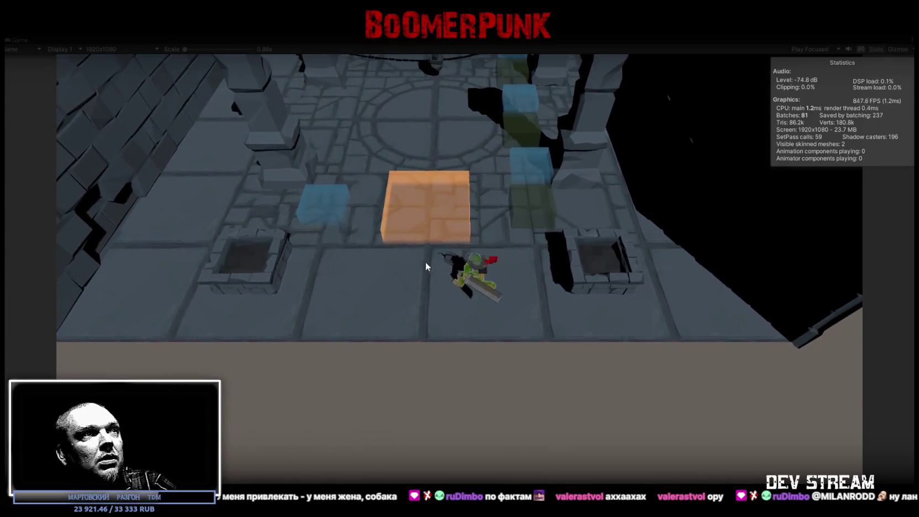
pyautogui.press('a')
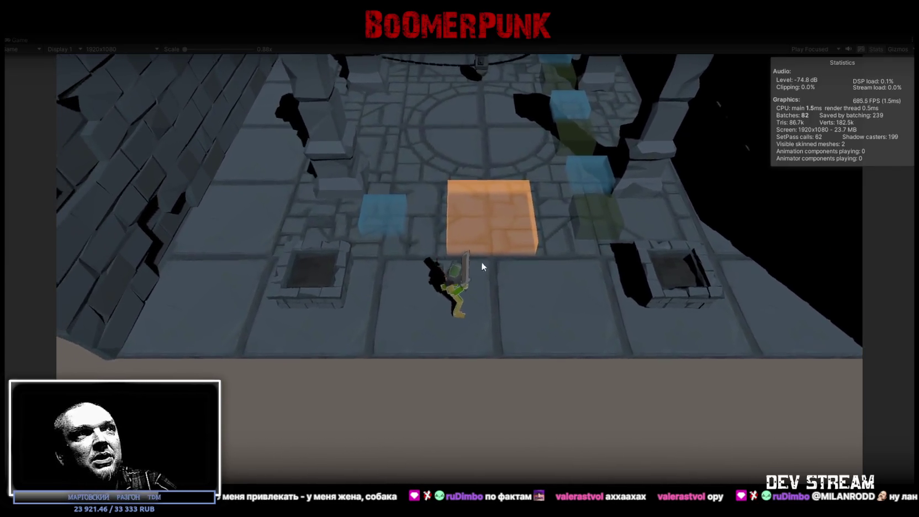
pyautogui.press('w')
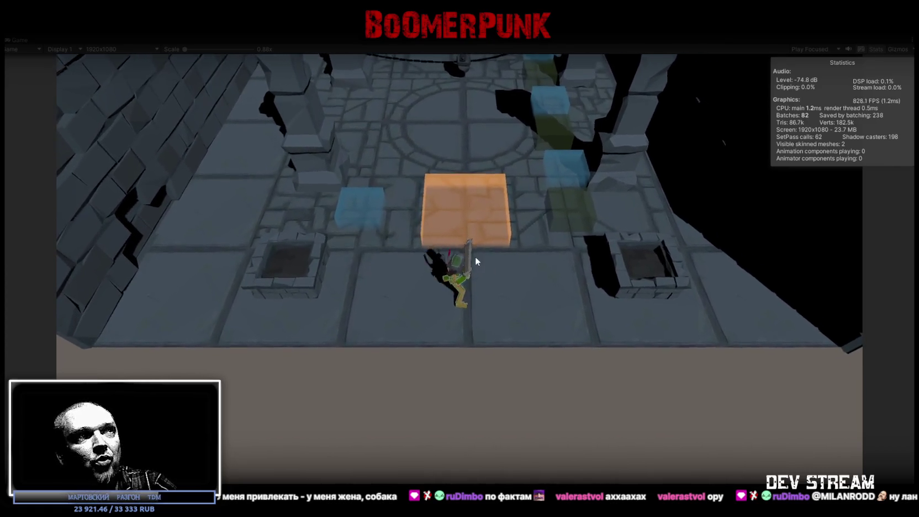
pyautogui.press('w')
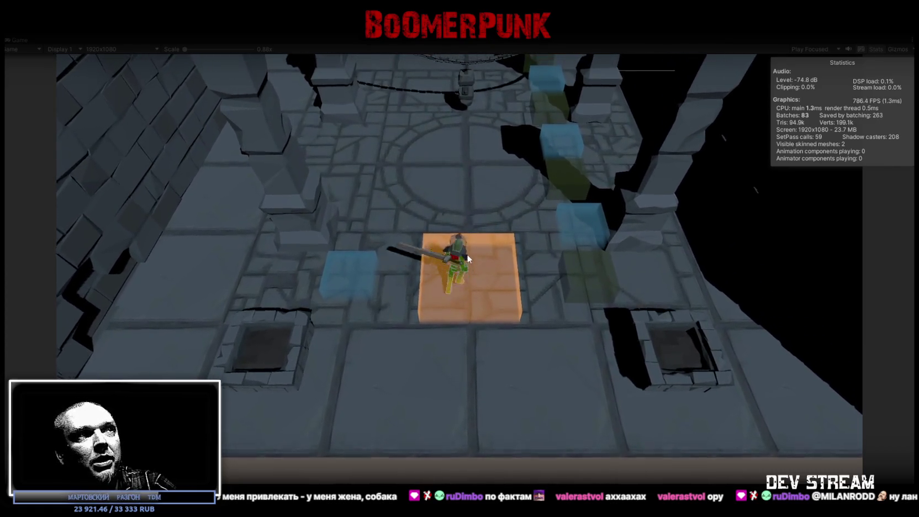
pyautogui.press('w')
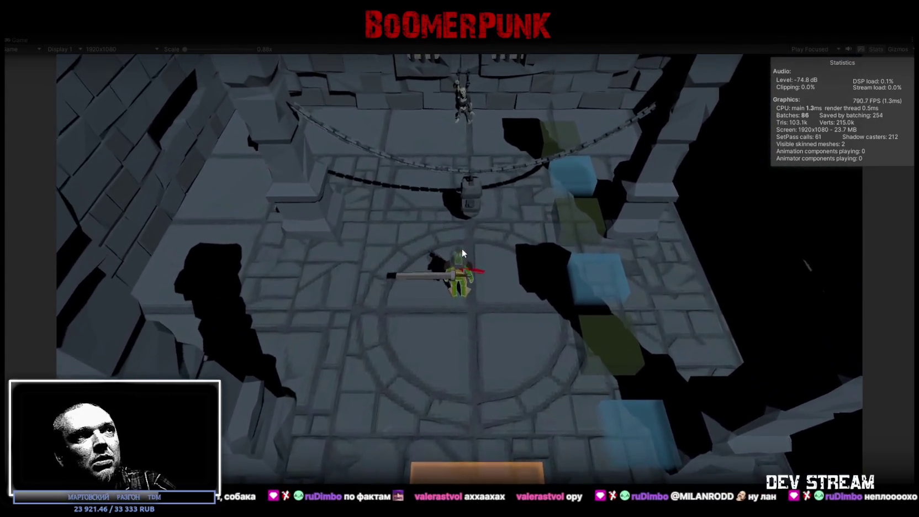
pyautogui.press('s')
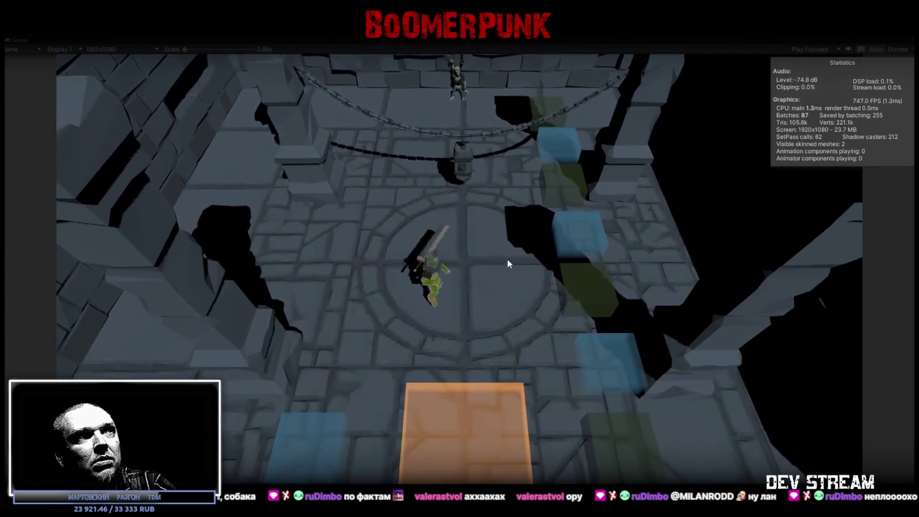
pyautogui.press('s')
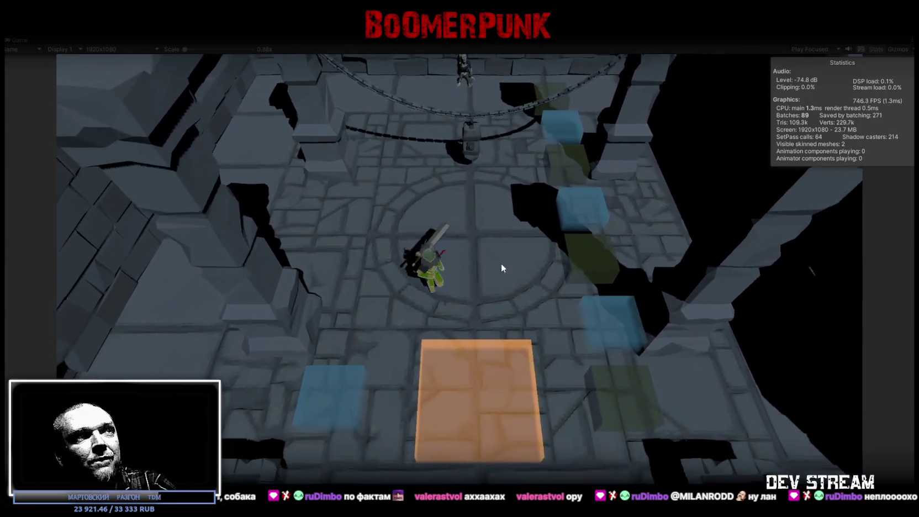
# Walk the character south, west, east and north around the orange block with the sword raised
pyautogui.press('s')
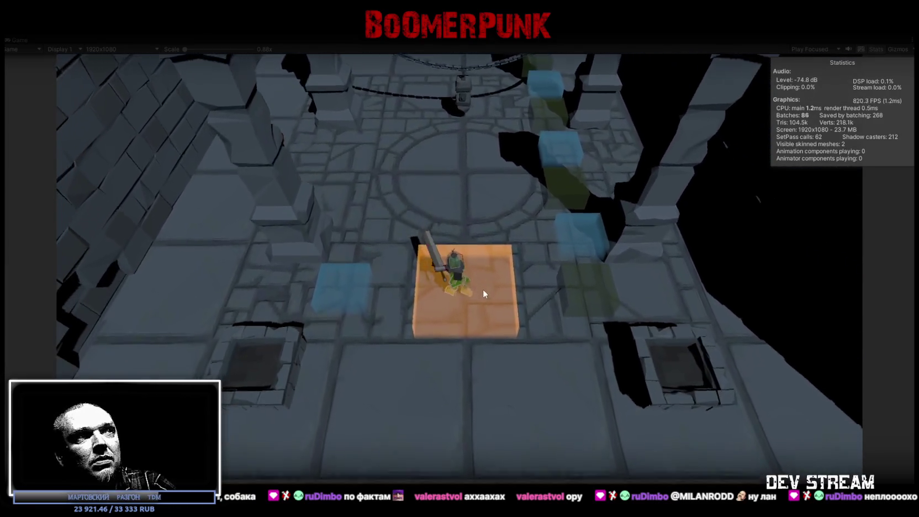
pyautogui.press('s')
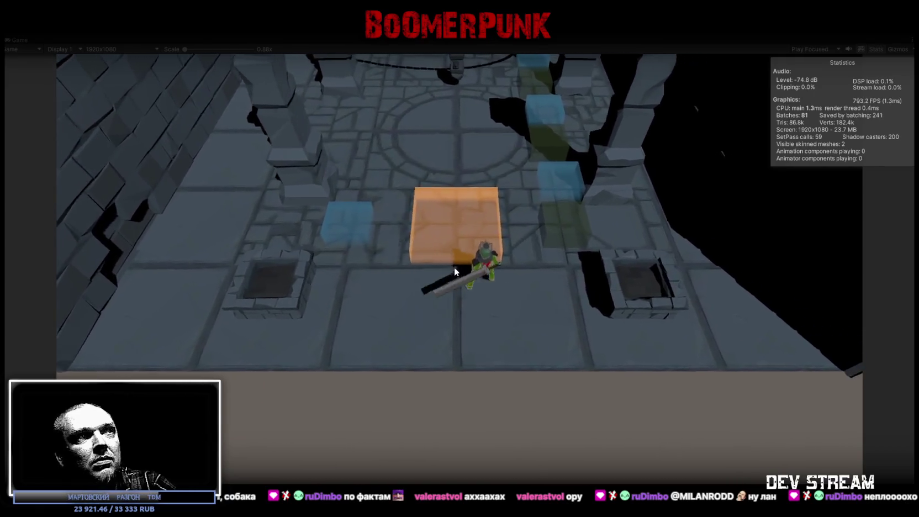
pyautogui.press('d')
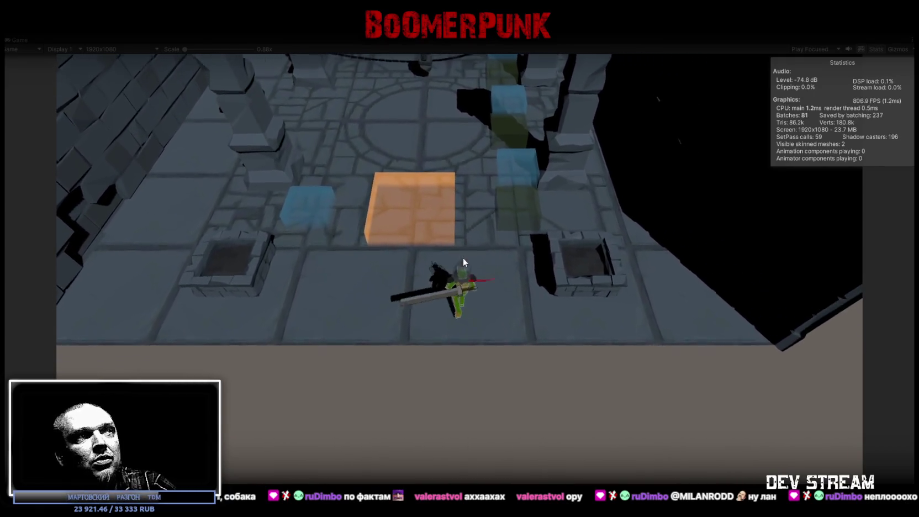
pyautogui.press('a')
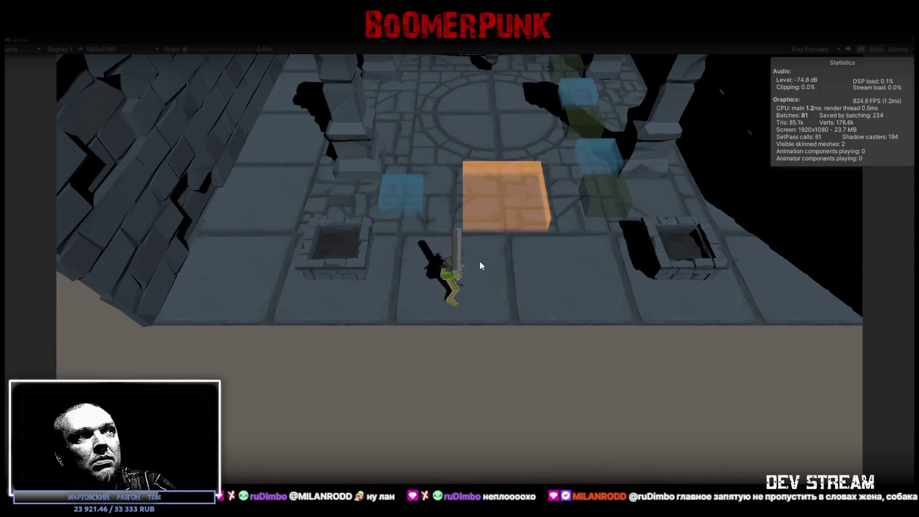
pyautogui.press('d')
pyautogui.press('w')
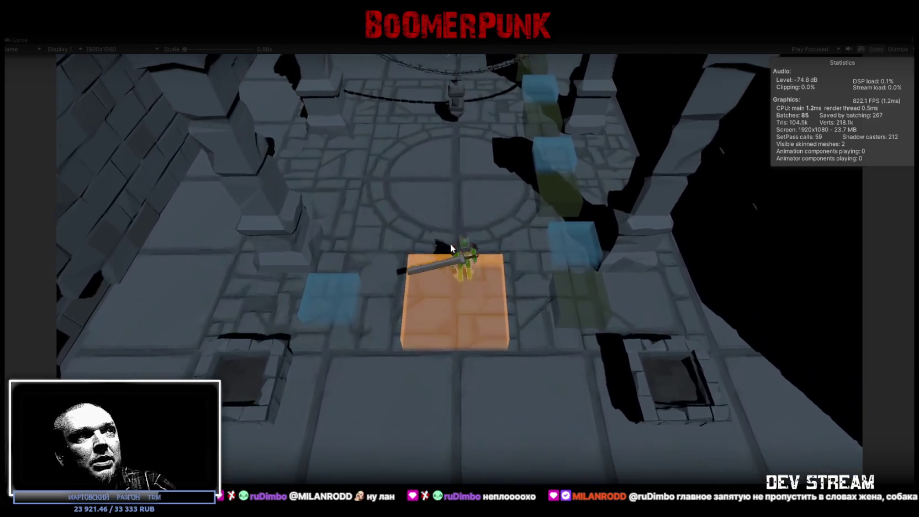
pyautogui.press('s')
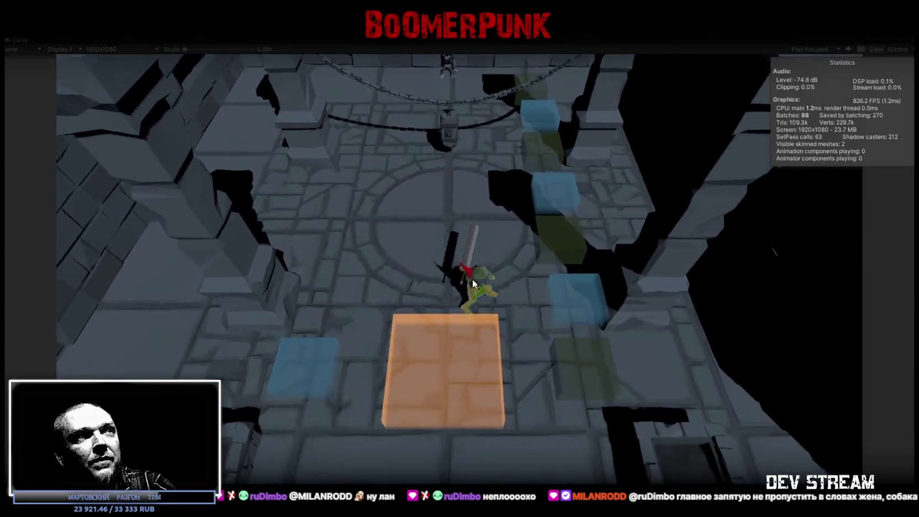
pyautogui.press('s')
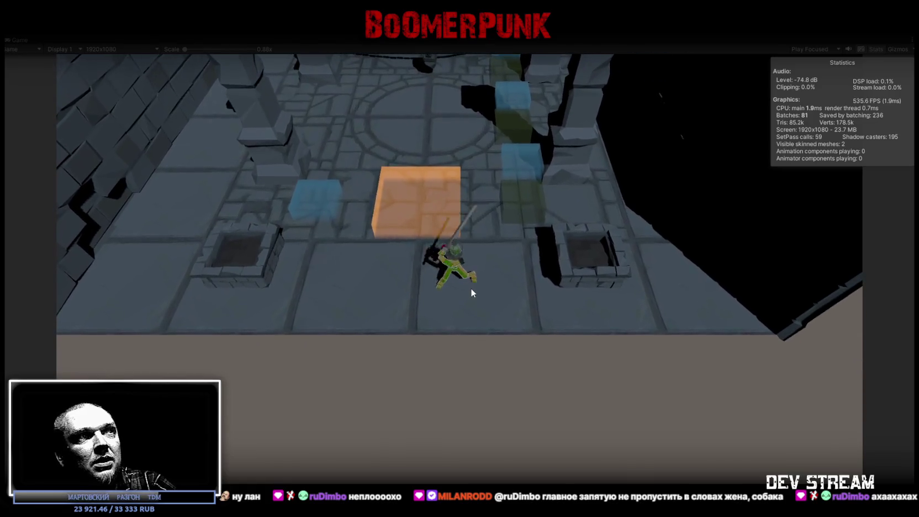
pyautogui.press('w')
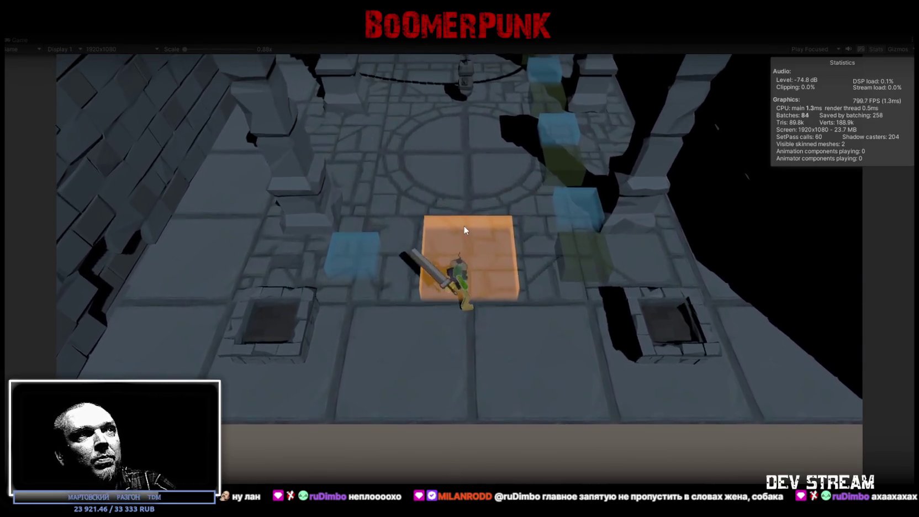
# Walk the character on and off the orange block and swing the sword twice
pyautogui.press('s')
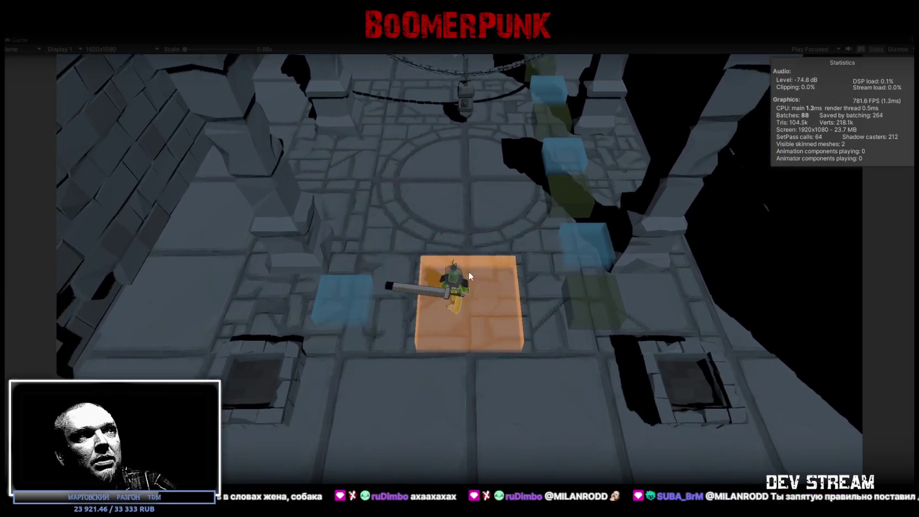
pyautogui.press('s')
pyautogui.press('d')
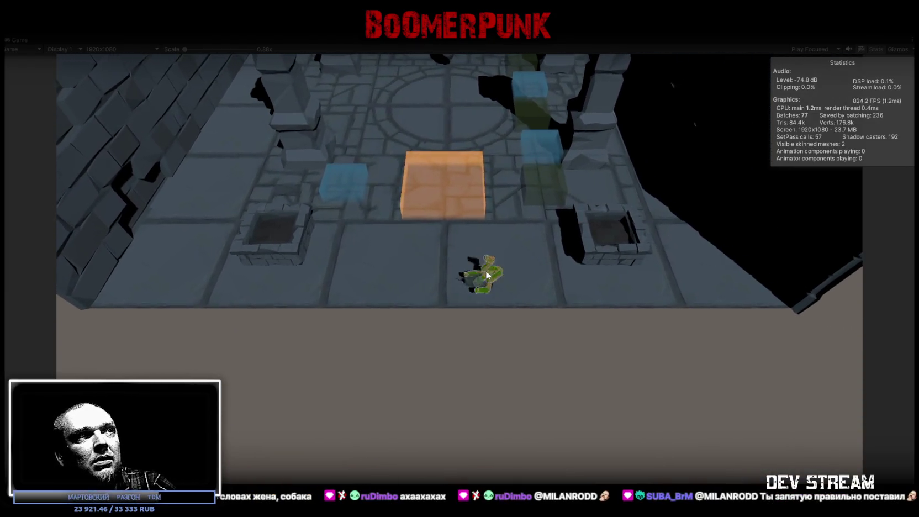
pyautogui.press('a')
pyautogui.press('w')
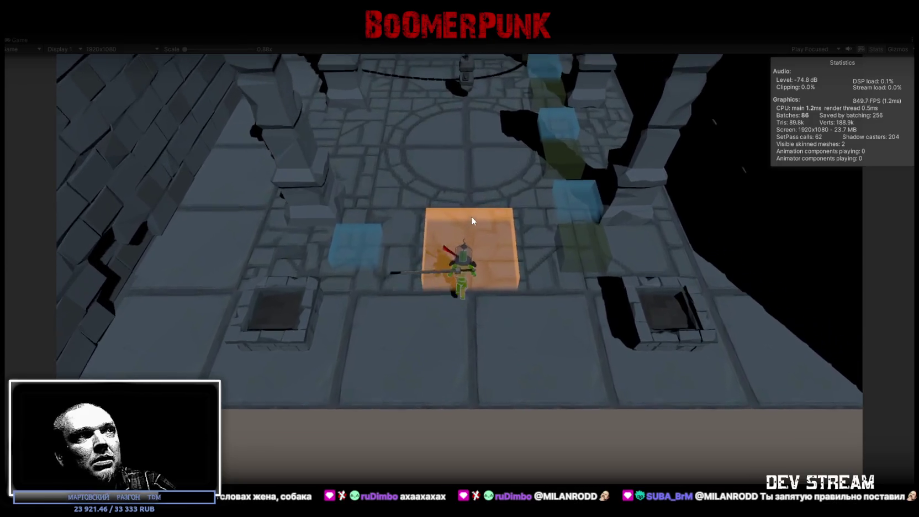
pyautogui.press('s')
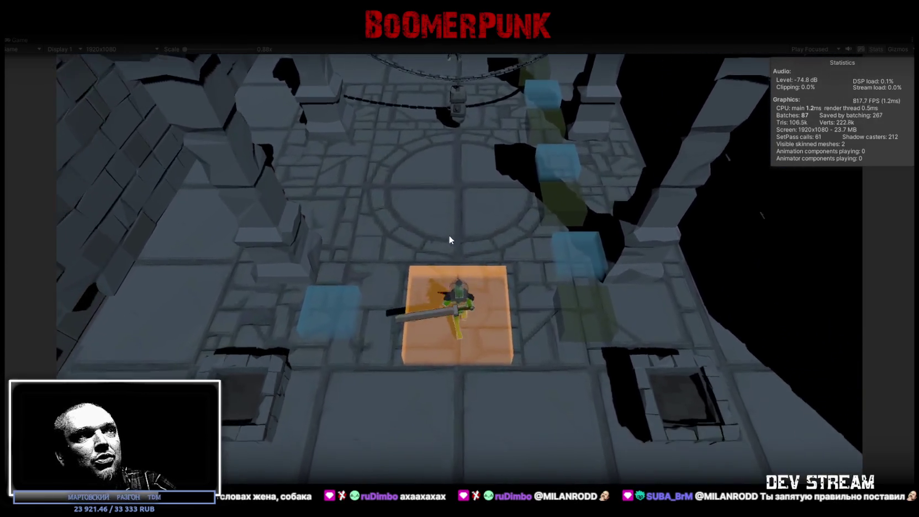
pyautogui.press('s')
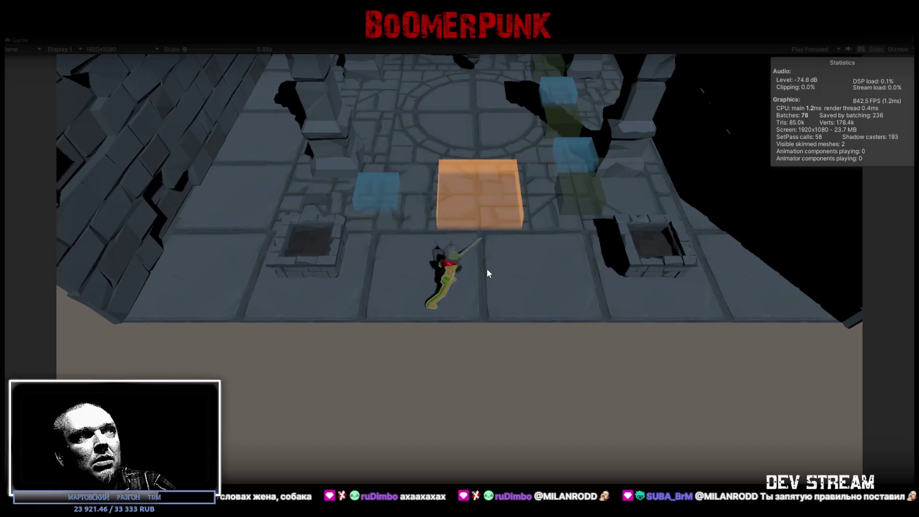
pyautogui.click(487, 268)
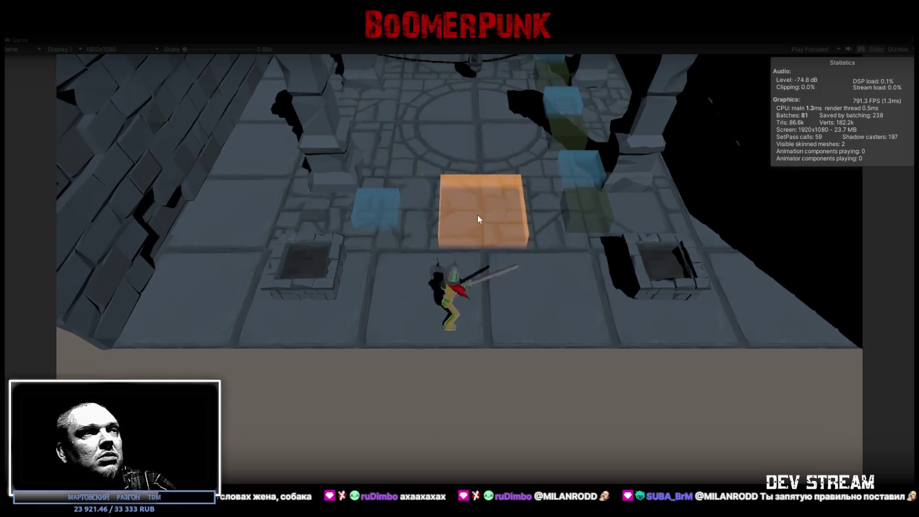
pyautogui.press('d')
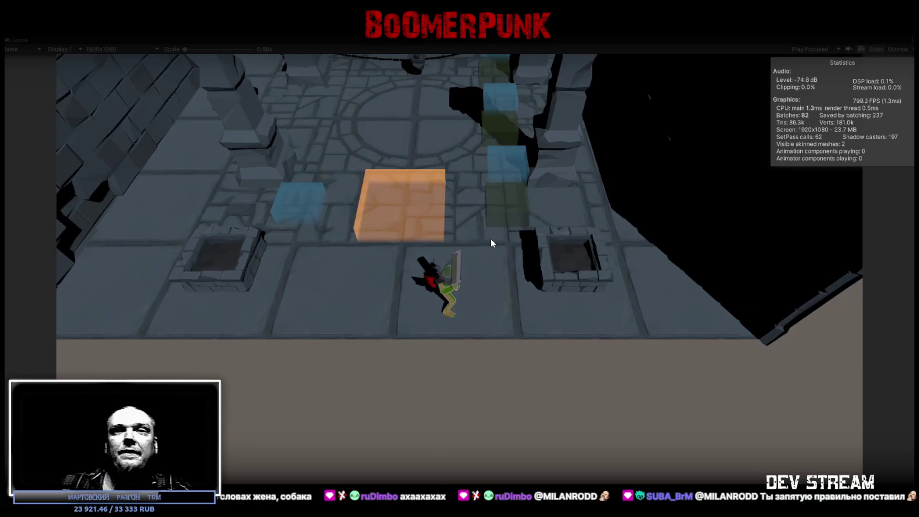
pyautogui.click(491, 243)
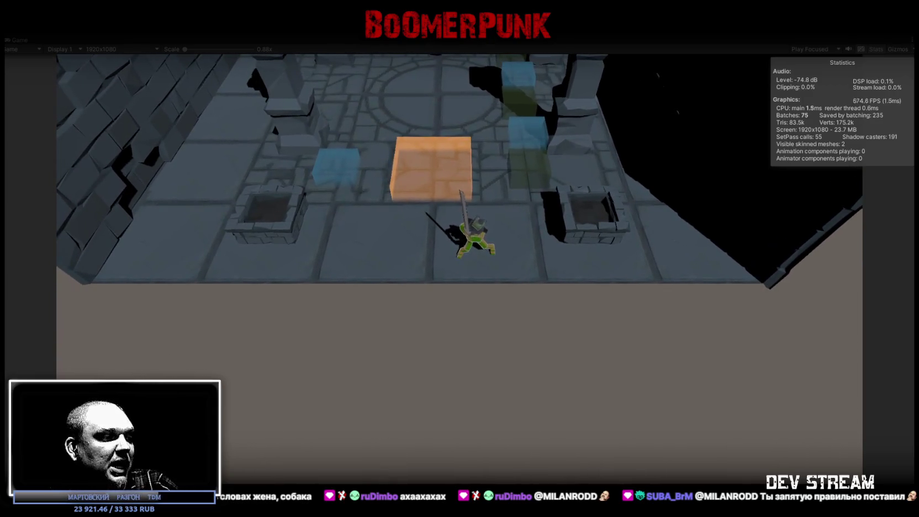
# Leave the game and bring the RPG_WW_ZAVOZ spreadsheet up full-screen
pyautogui.press('super+d')
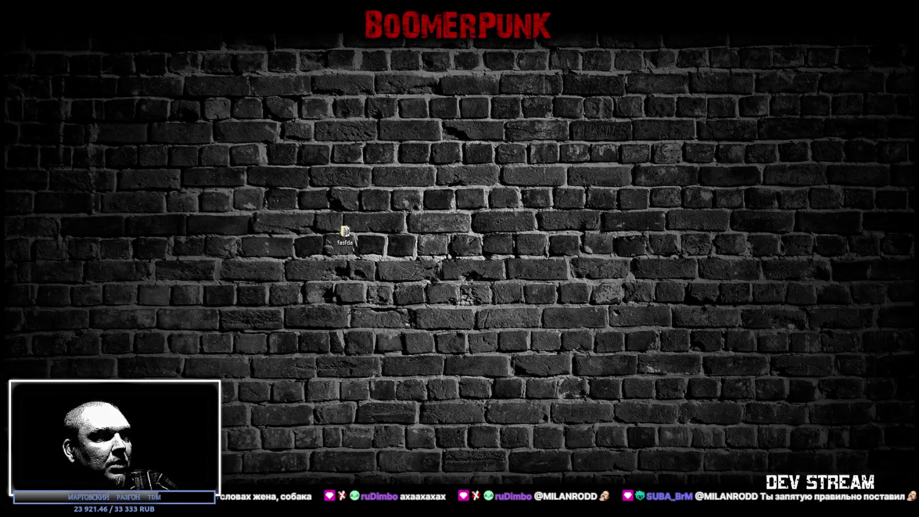
pyautogui.press('super+d')
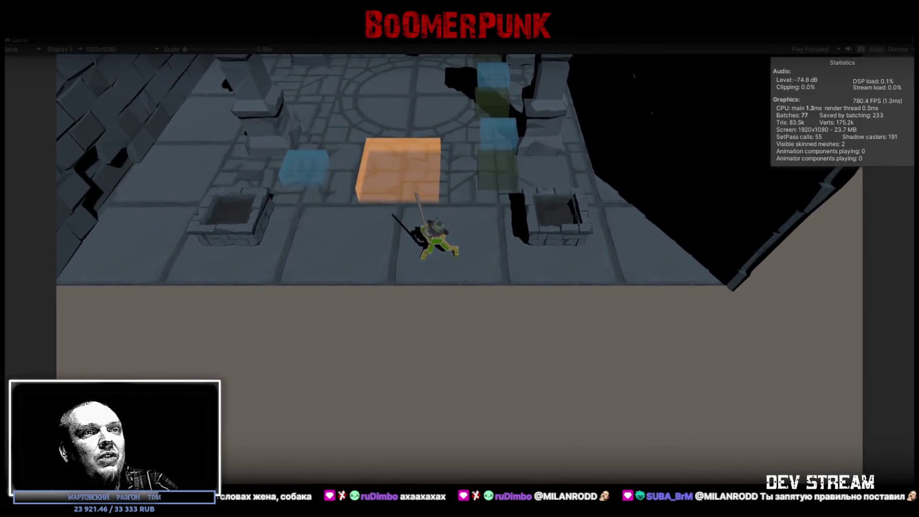
pyautogui.hotkey('alt', 'Tab')
pyautogui.doubleClick(630, 58)
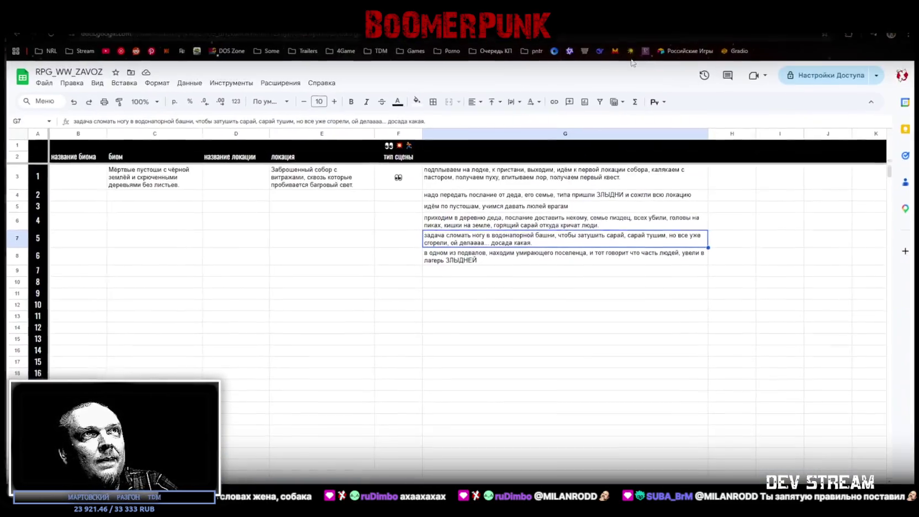
# Respell 'собора' as 'сАбора' in cell G3, then check G3 and read G4
pyautogui.click(540, 325)
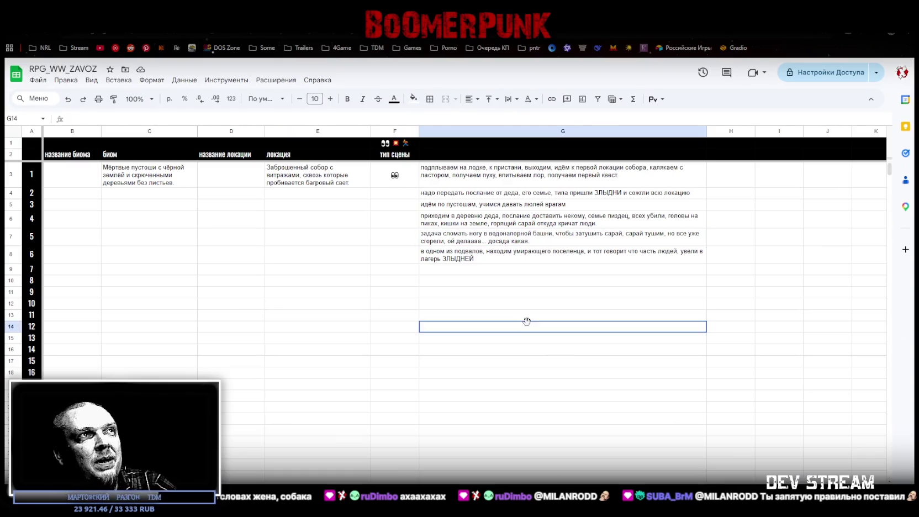
pyautogui.click(463, 177)
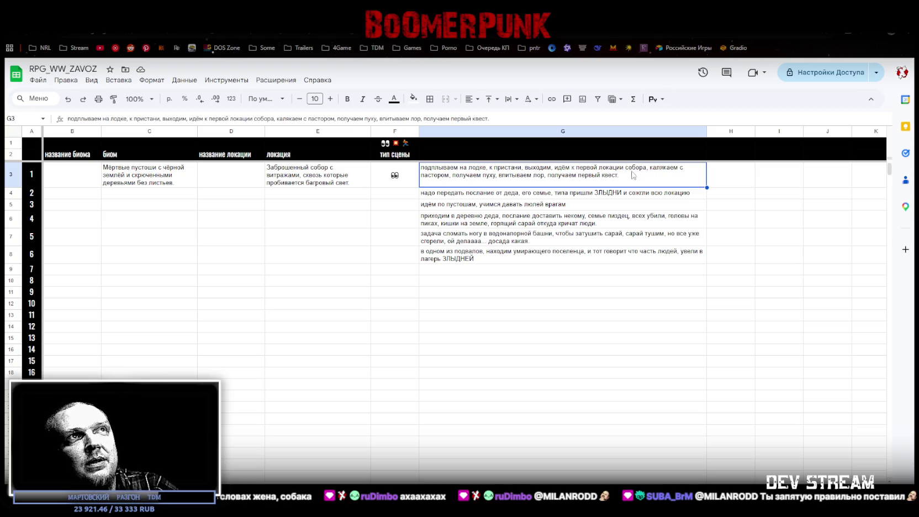
pyautogui.doubleClick(632, 173)
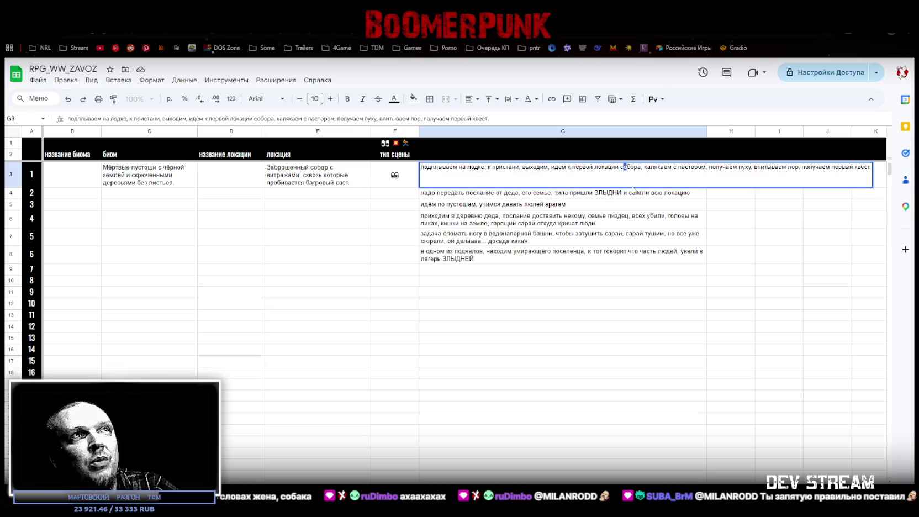
pyautogui.press('Delete')
pyautogui.write('А')
pyautogui.click(610, 222)
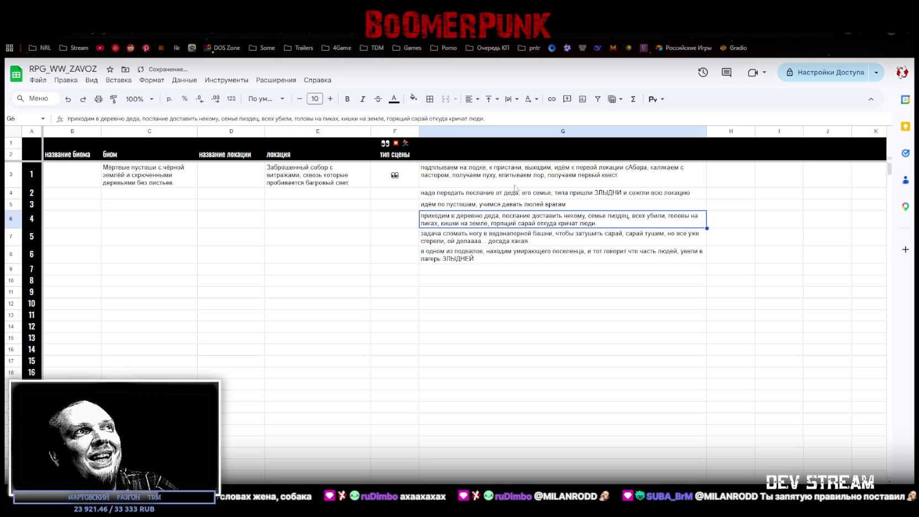
pyautogui.click(485, 183)
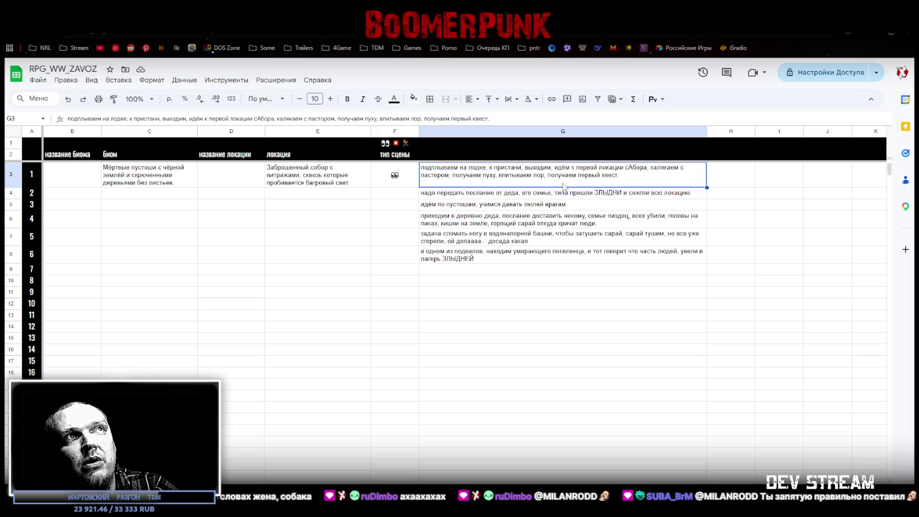
pyautogui.click(506, 196)
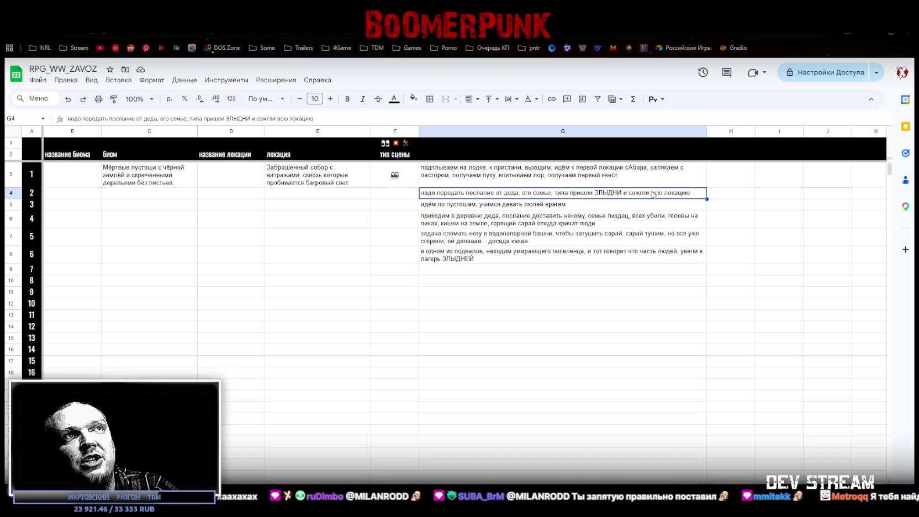
pyautogui.click(451, 209)
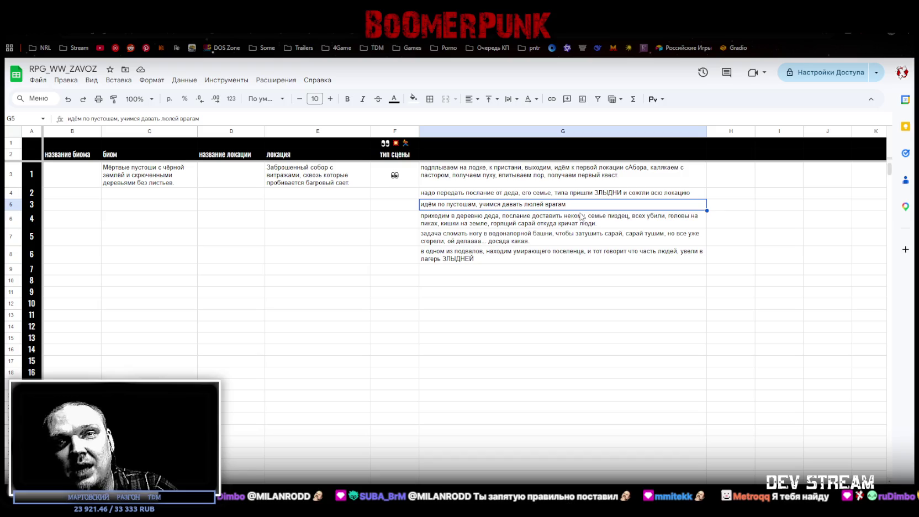
pyautogui.click(449, 223)
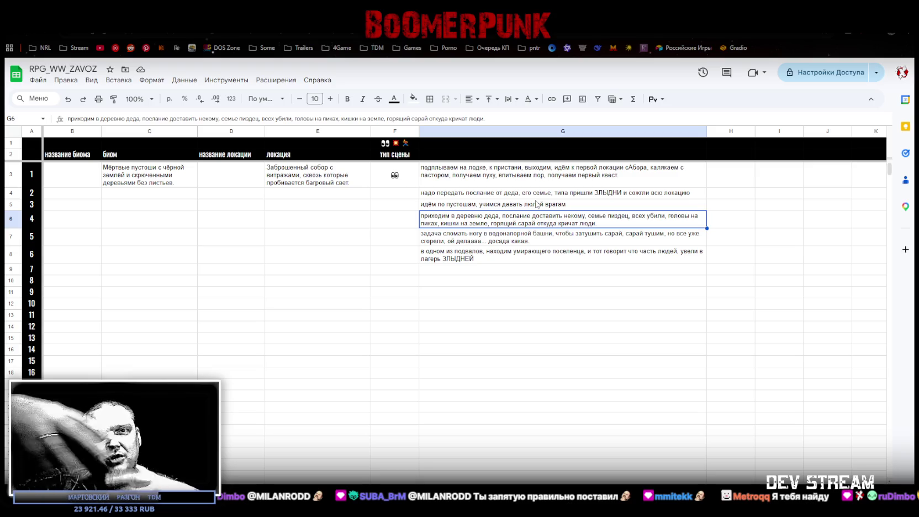
pyautogui.click(495, 241)
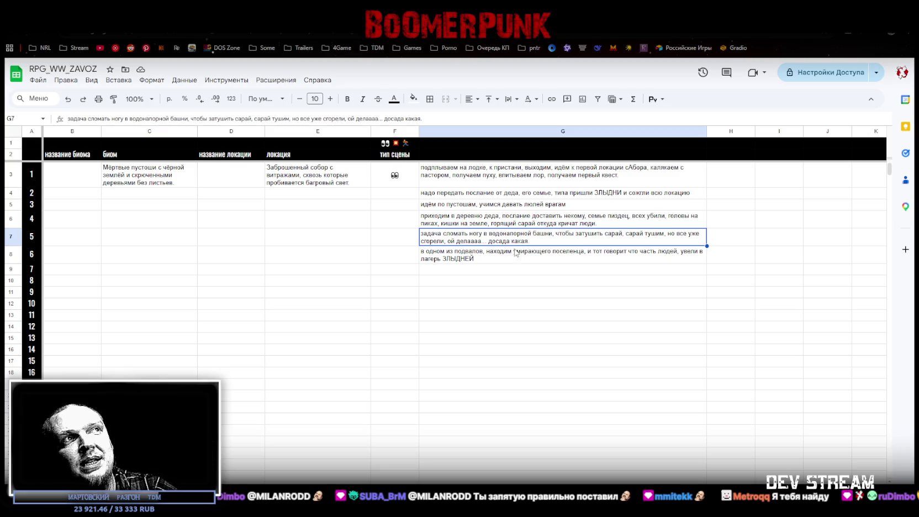
# Read the last scene note in cell G8
pyautogui.click(497, 260)
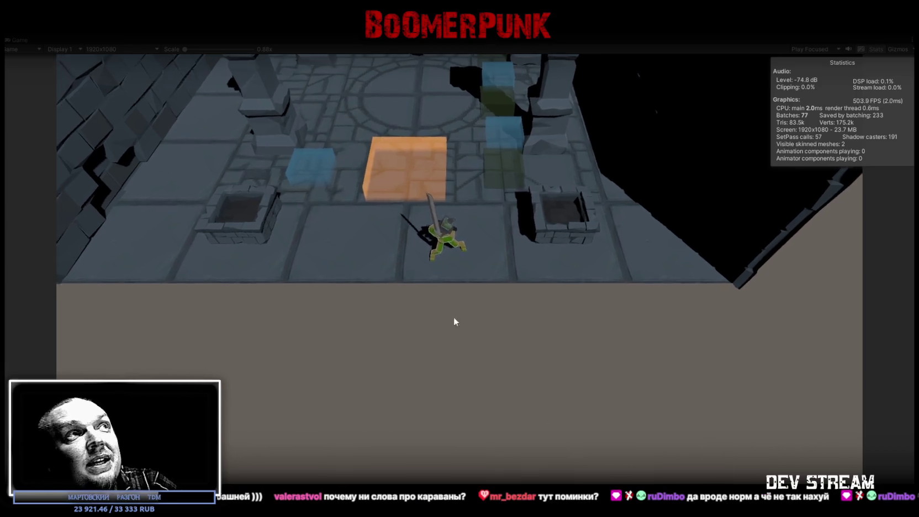
# Move the character left and forward into the room while swinging the sword repeatedly
pyautogui.click(442, 249)
pyautogui.press('a')
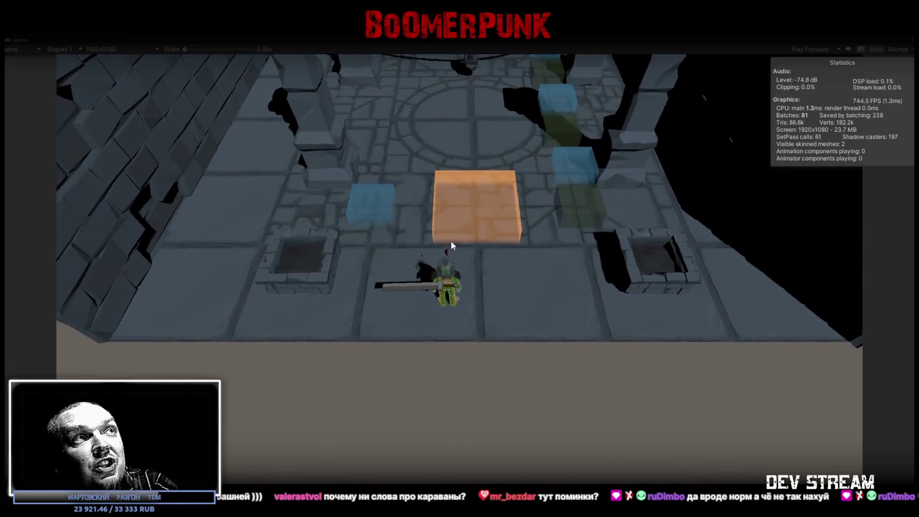
pyautogui.click(430, 256)
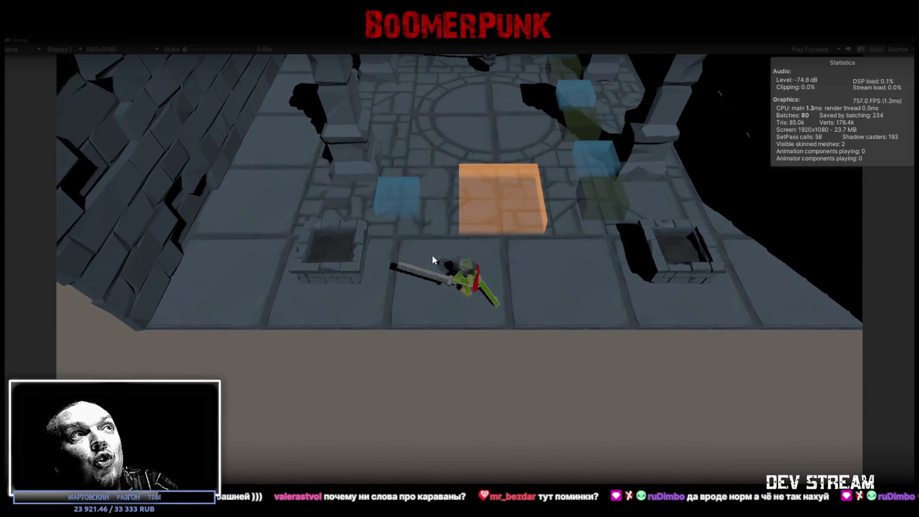
pyautogui.click(434, 255)
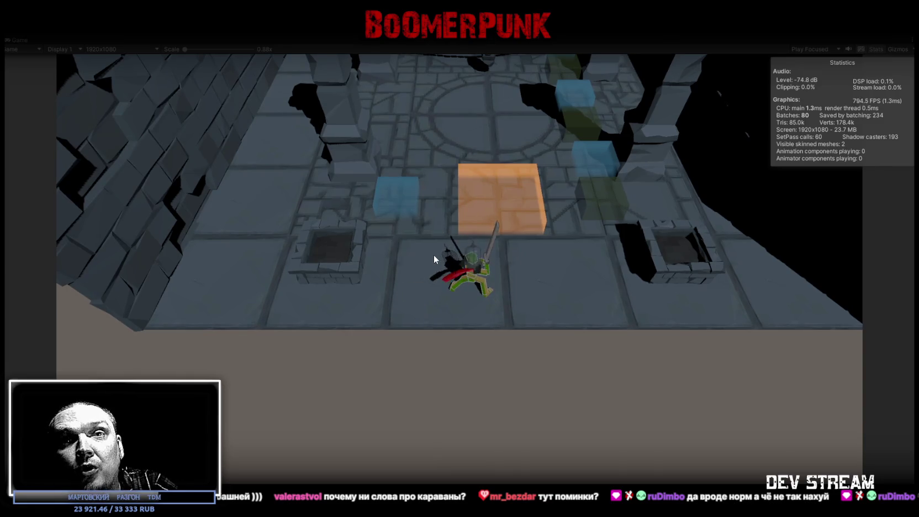
pyautogui.press('w')
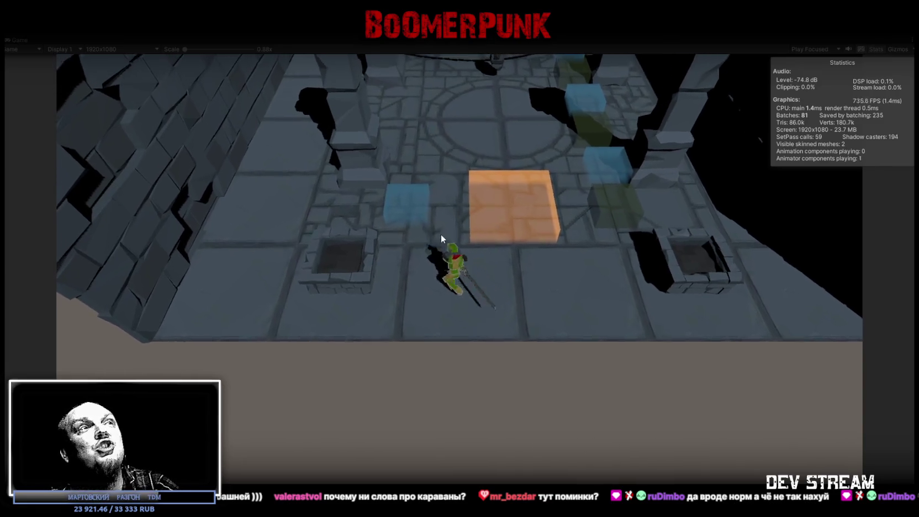
pyautogui.click(459, 217)
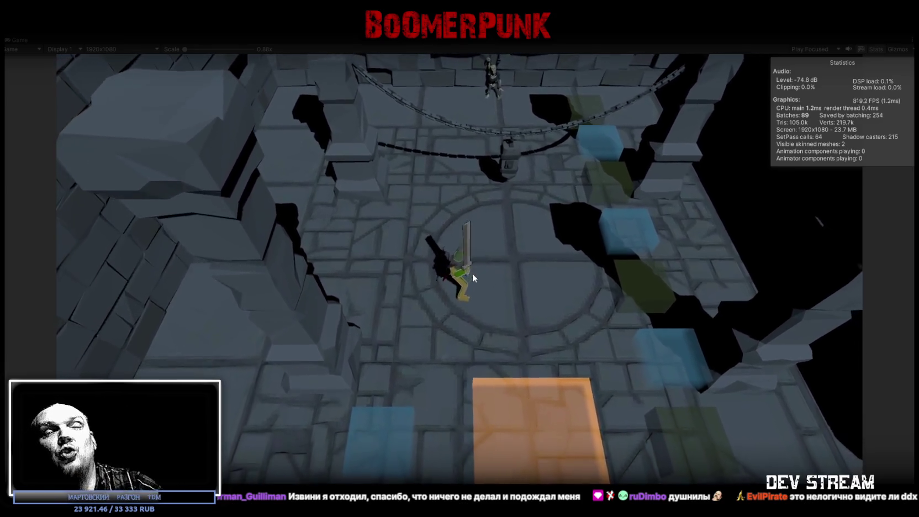
# Walk past the centre circle and back over the orange pad, attack, then exit Play mode
pyautogui.click(473, 273)
pyautogui.press('w')
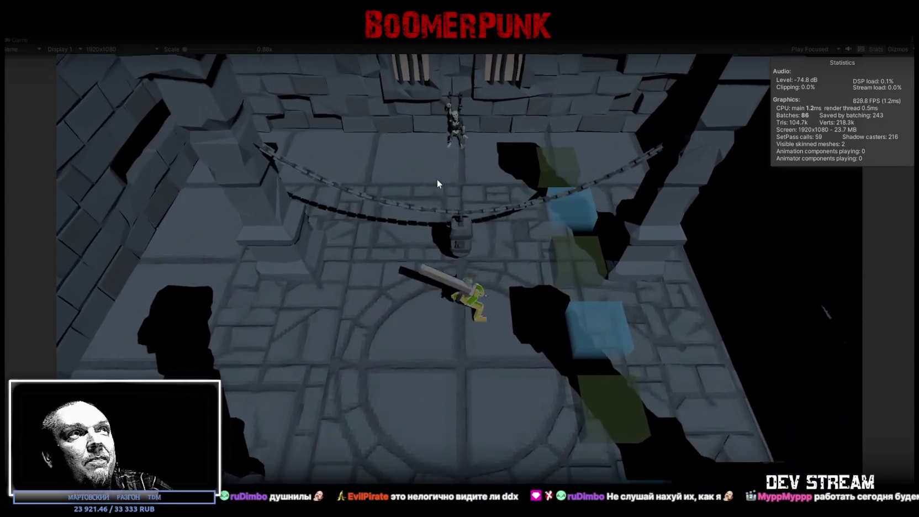
pyautogui.press('w')
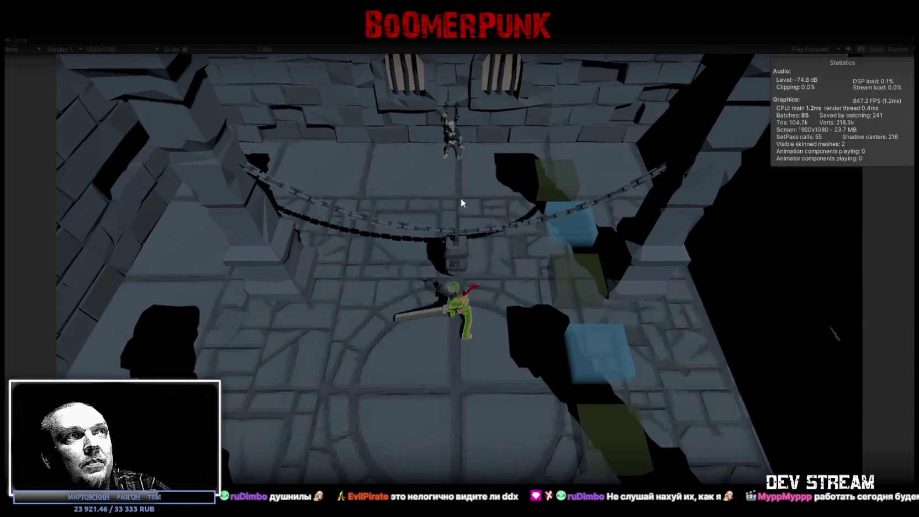
pyautogui.press('s')
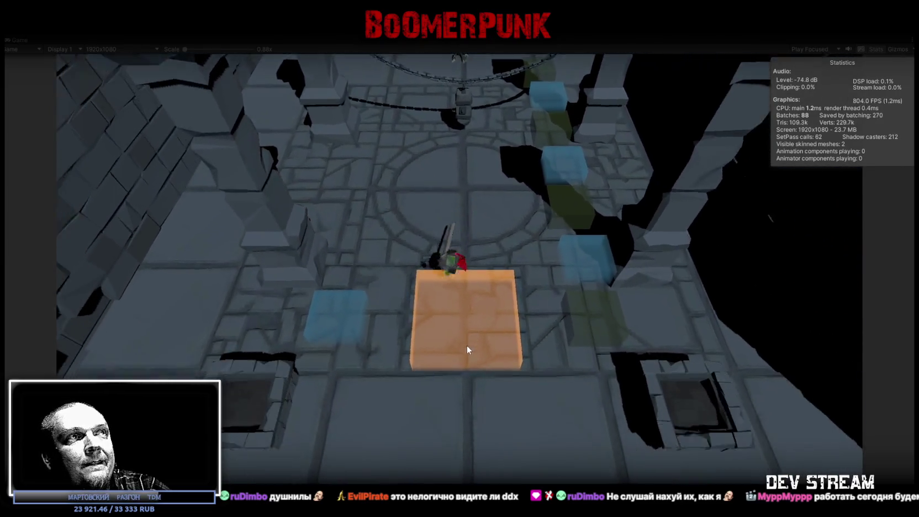
pyautogui.press('s')
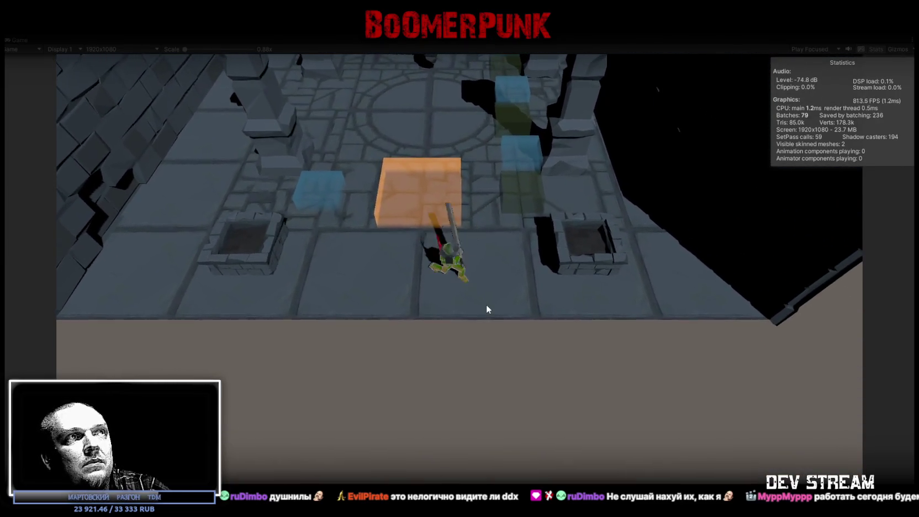
pyautogui.press('w')
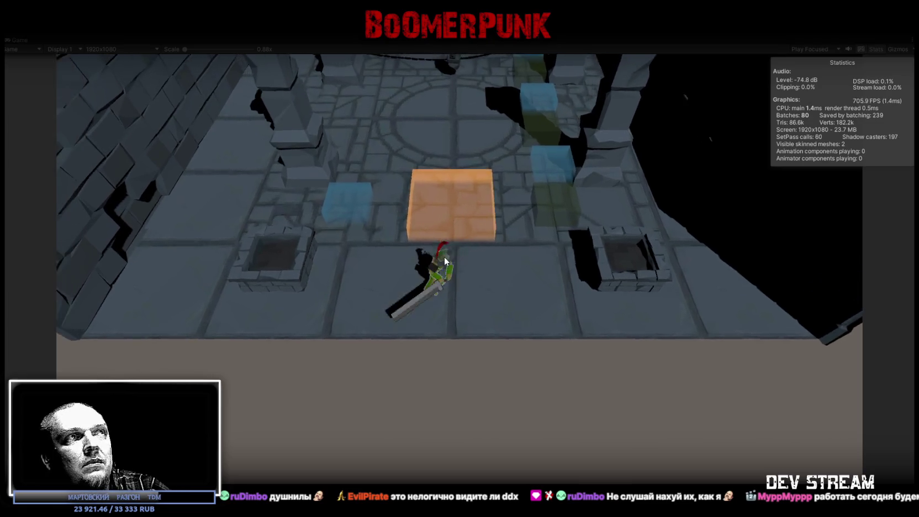
pyautogui.press('w')
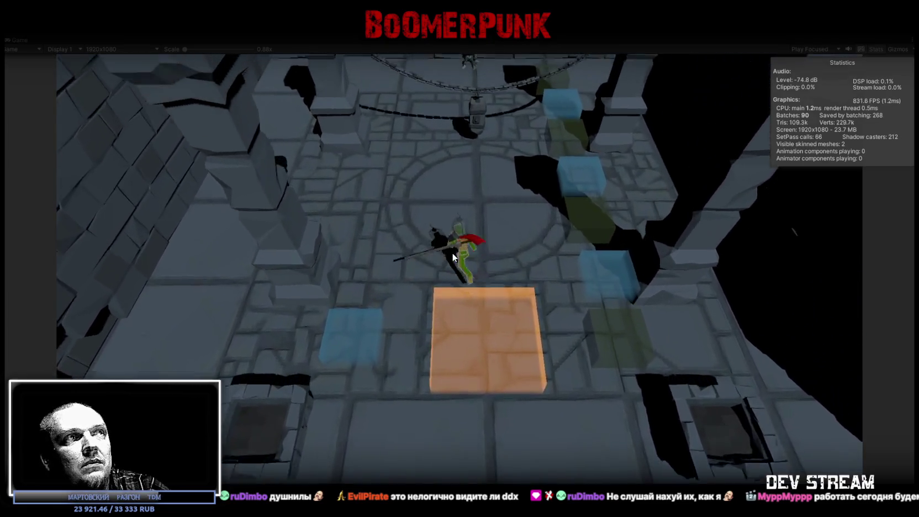
pyautogui.click(453, 253)
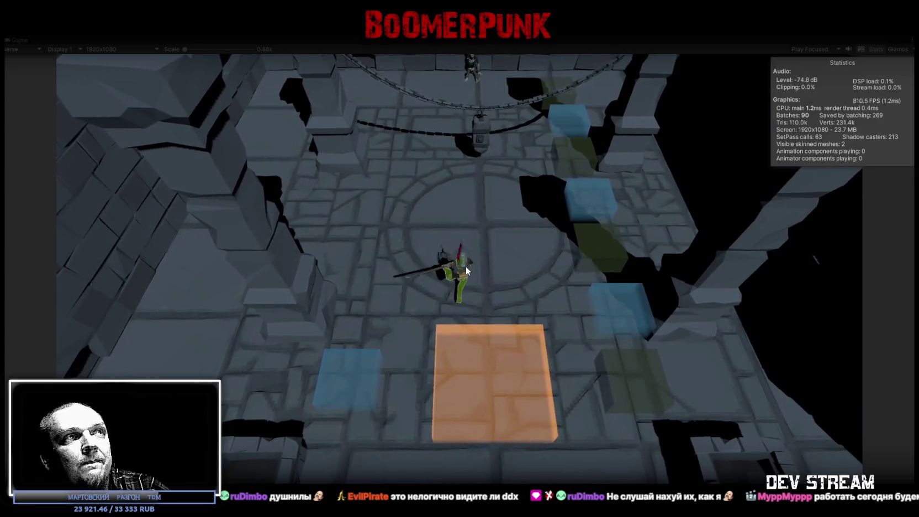
pyautogui.press('d')
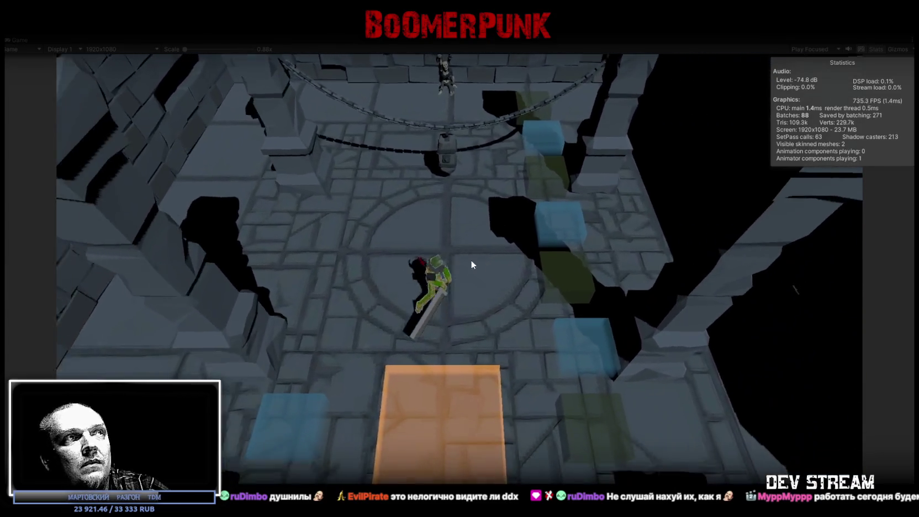
pyautogui.press('w')
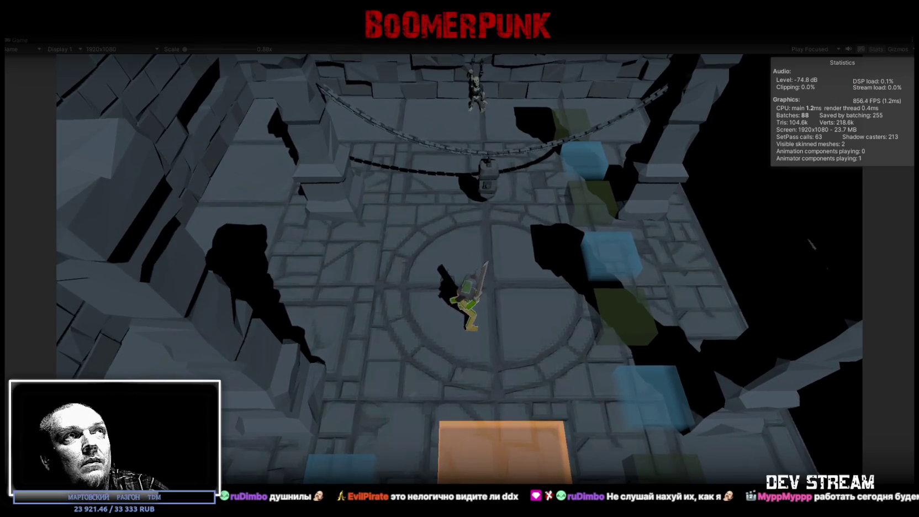
pyautogui.hotkey('ctrl', 'p')
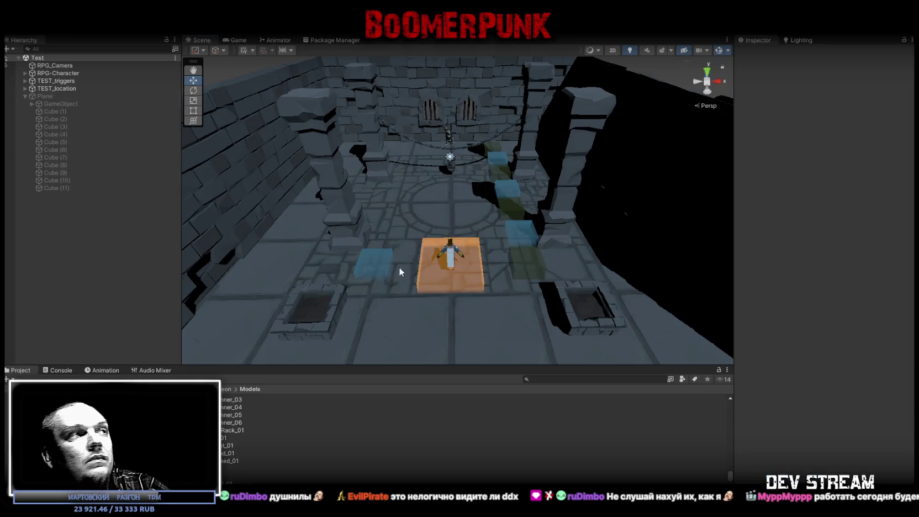
# Clear the damage log in the Console, orbit to a wider Scene view, then switch to the spreadsheet
pyautogui.click(60, 370)
pyautogui.click(10, 379)
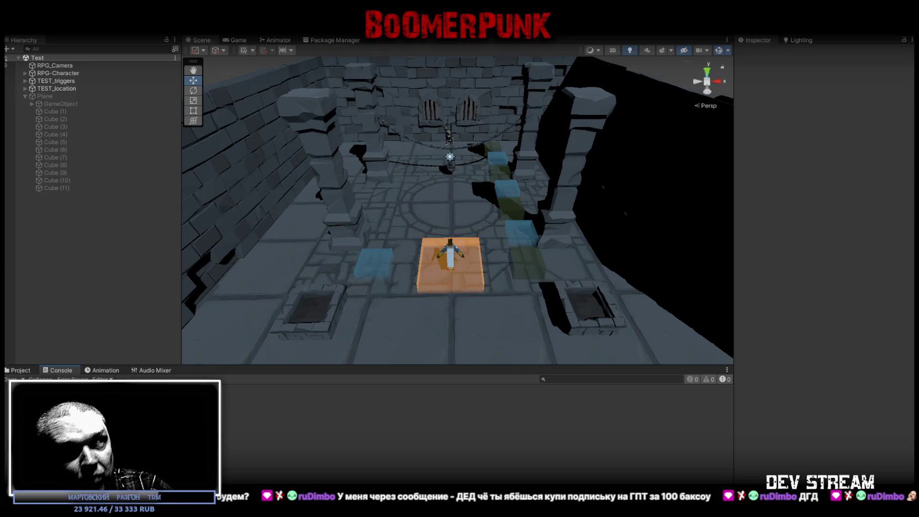
pyautogui.moveTo(419, 338)
pyautogui.mouseDown()
pyautogui.moveTo(437, 269)
pyautogui.moveTo(424, 271)
pyautogui.mouseUp()
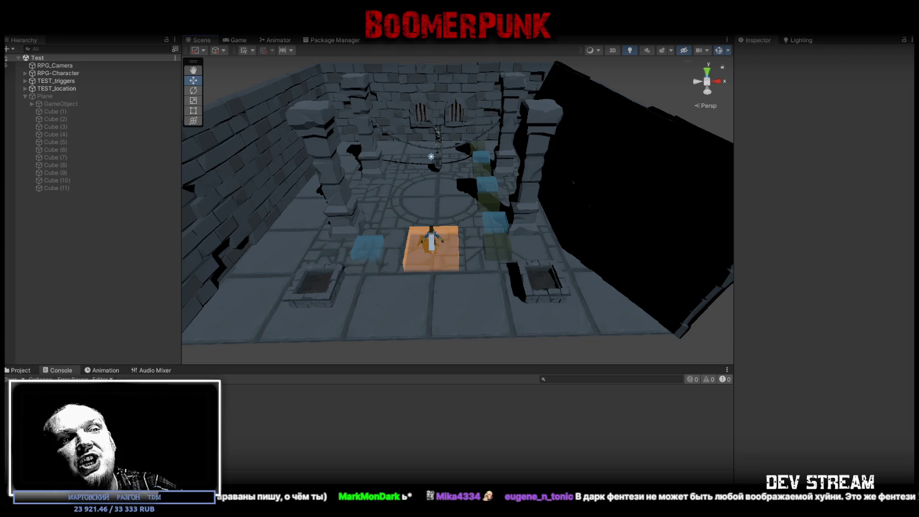
pyautogui.hotkey('alt', 'Tab')
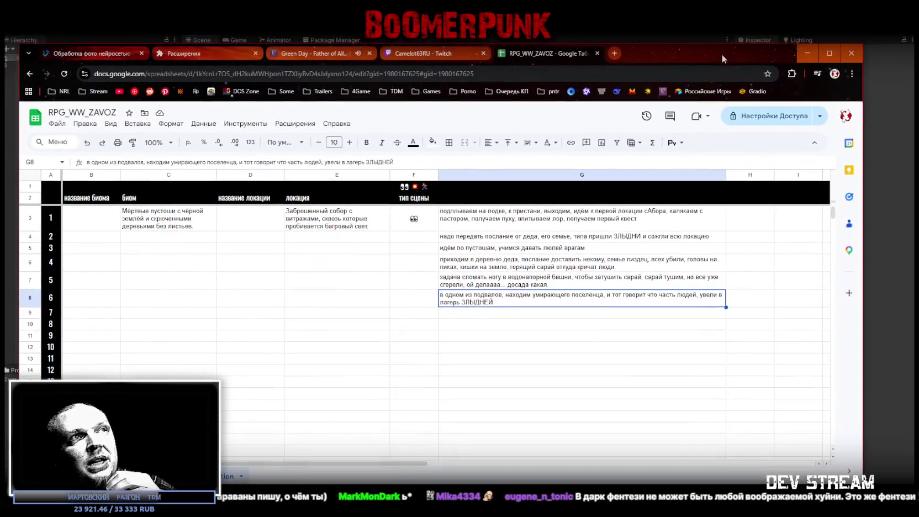
pyautogui.click(610, 220)
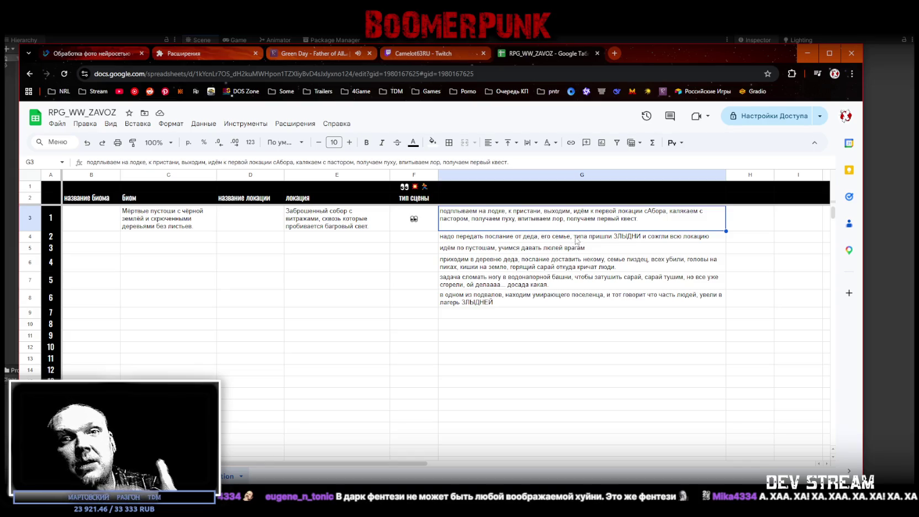
pyautogui.click(569, 239)
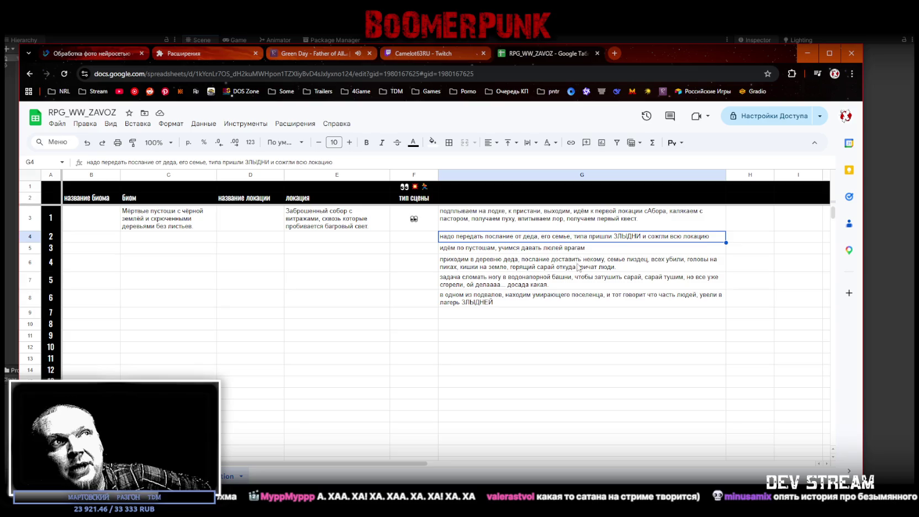
pyautogui.click(480, 253)
pyautogui.click(573, 238)
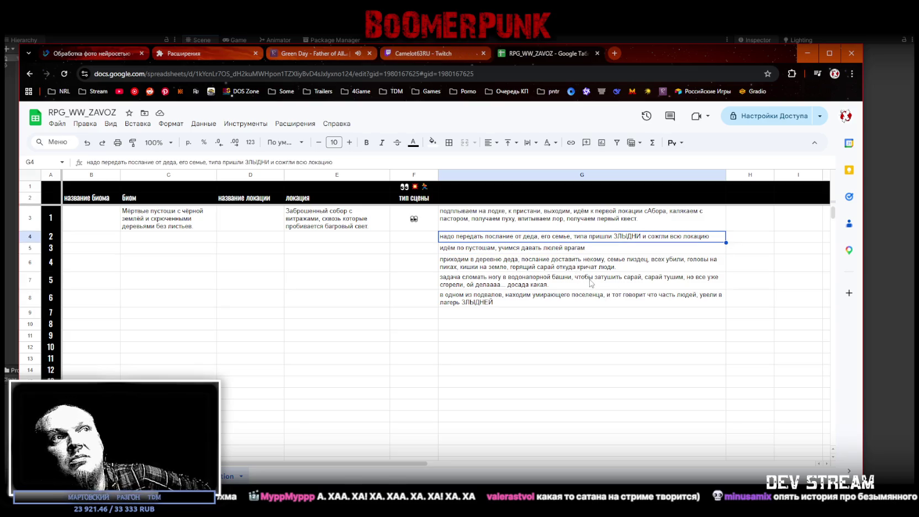
pyautogui.click(466, 249)
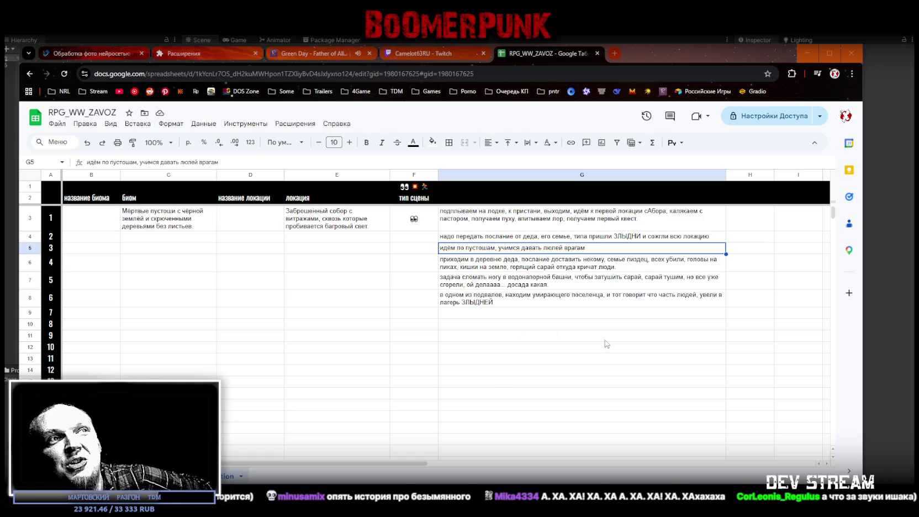
pyautogui.click(541, 269)
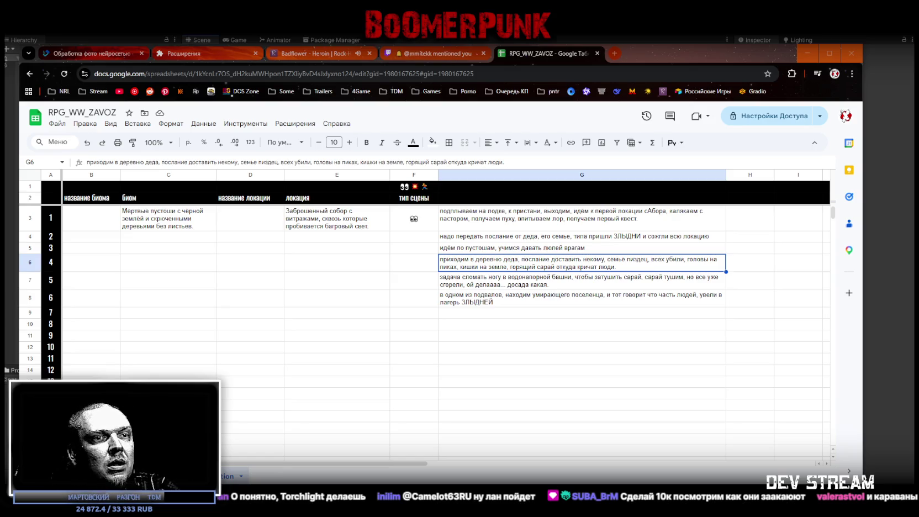
# Maximize the 'dungeon siege роботы' image results and scroll through them before returning to the spreadsheet
pyautogui.hotkey('alt', 'Tab')
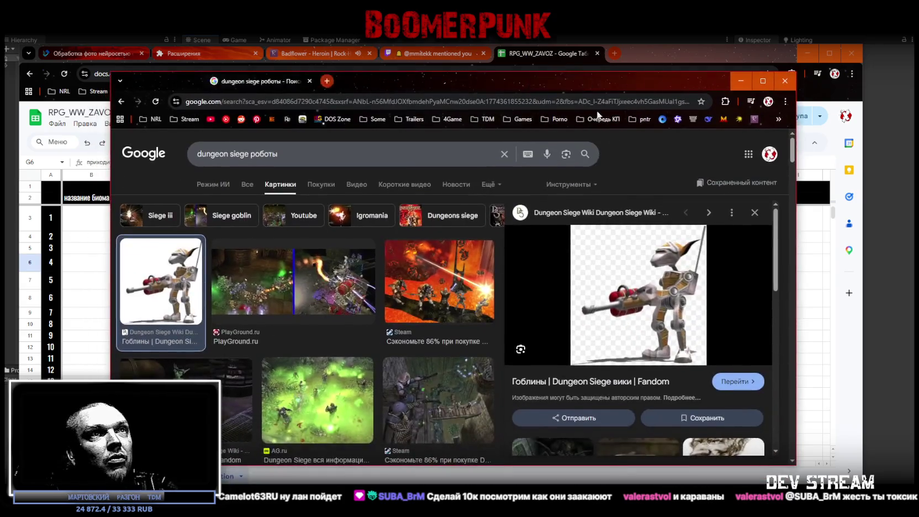
pyautogui.click(770, 80)
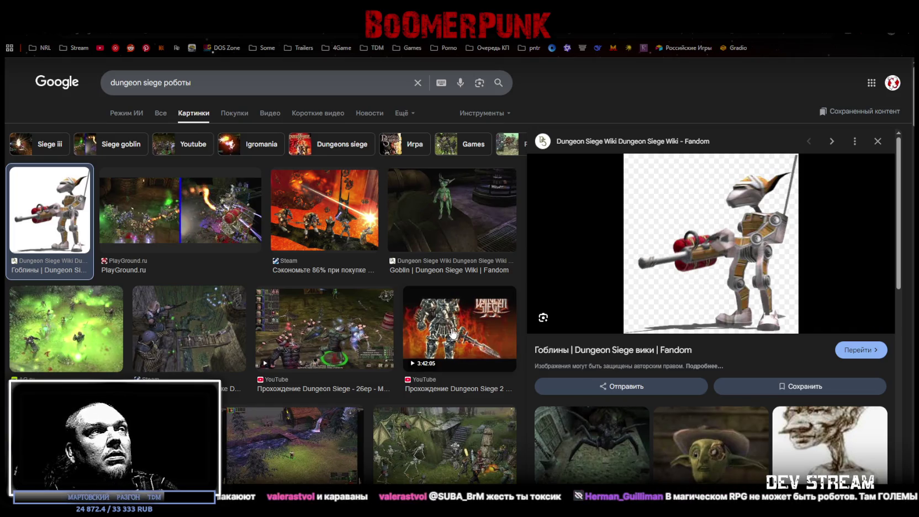
pyautogui.scroll(-3, 450, 334)
pyautogui.scroll(-2, 446, 337)
pyautogui.scroll(-3, 445, 337)
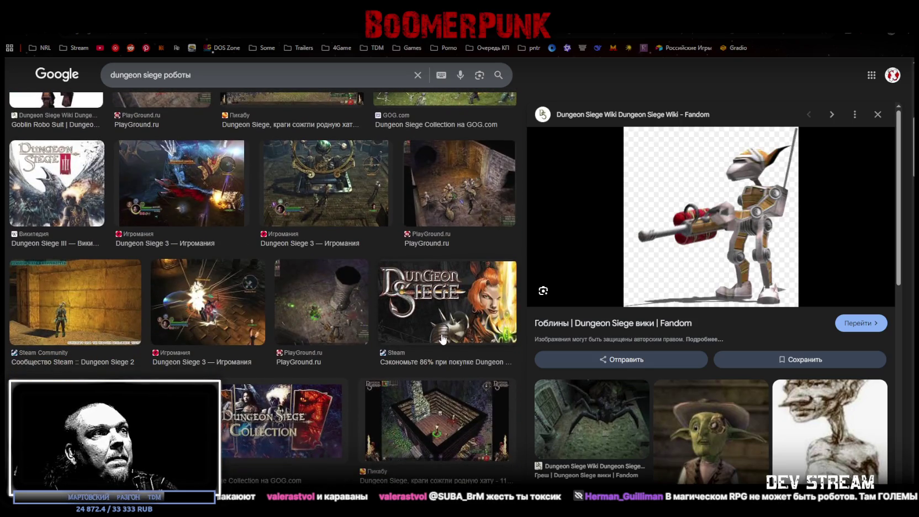
pyautogui.scroll(-4, 442, 339)
pyautogui.scroll(-3, 441, 343)
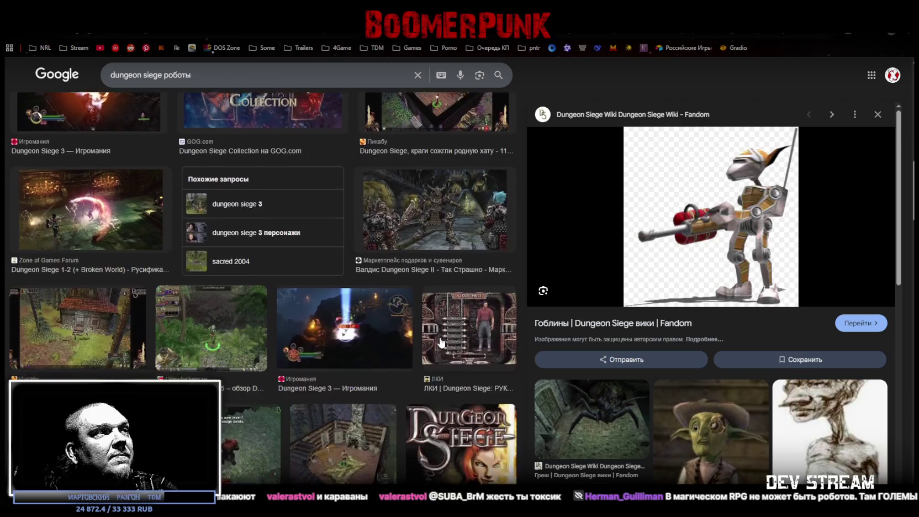
pyautogui.scroll(-1, 441, 343)
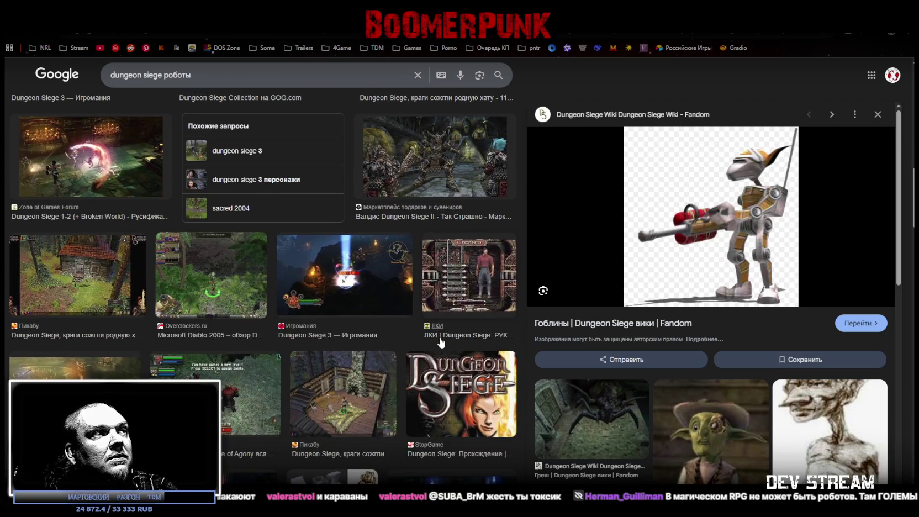
pyautogui.scroll(-5, 441, 343)
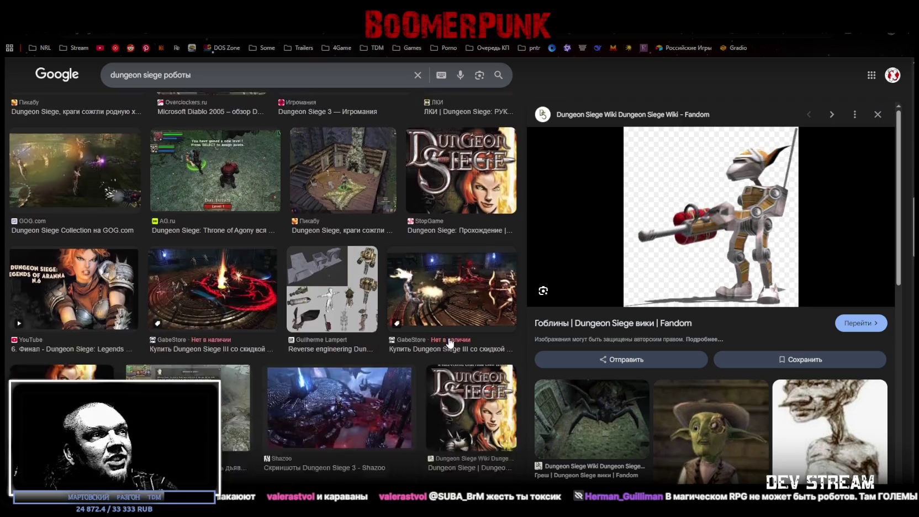
pyautogui.scroll(-2, 438, 360)
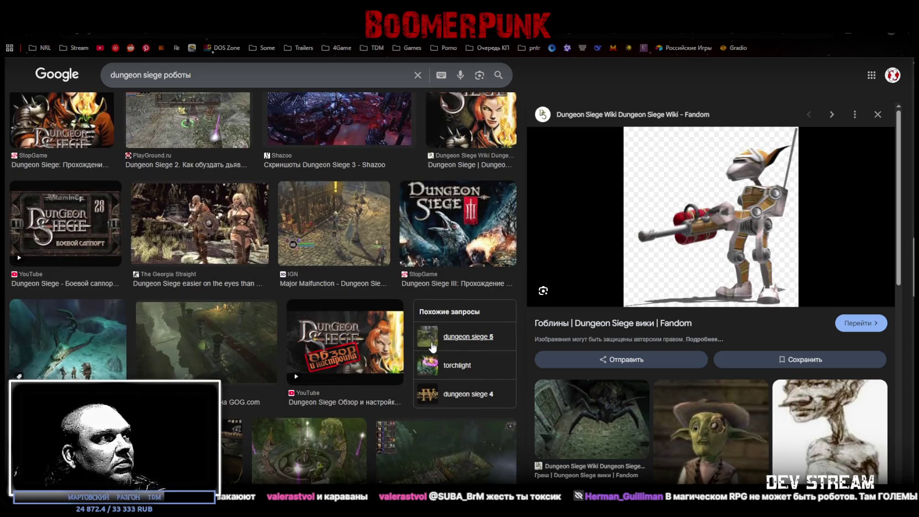
pyautogui.scroll(-3, 433, 347)
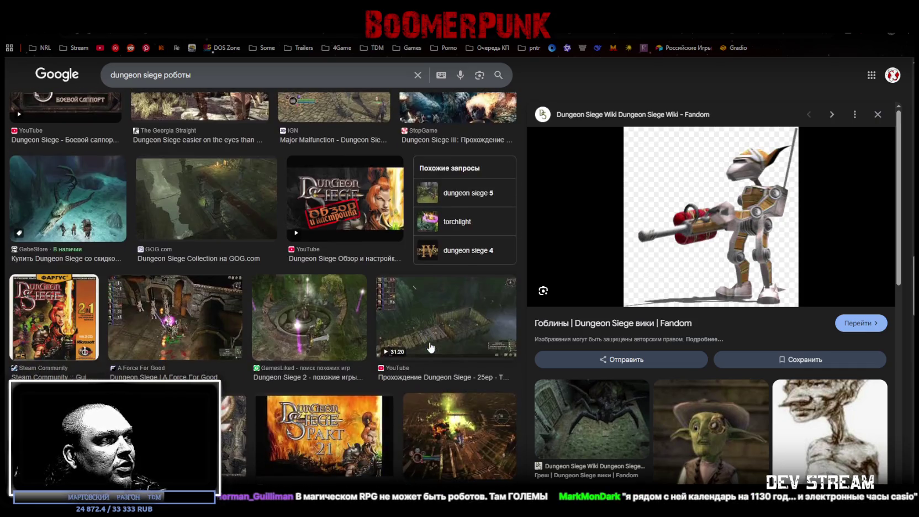
pyautogui.hotkey('alt', 'Tab')
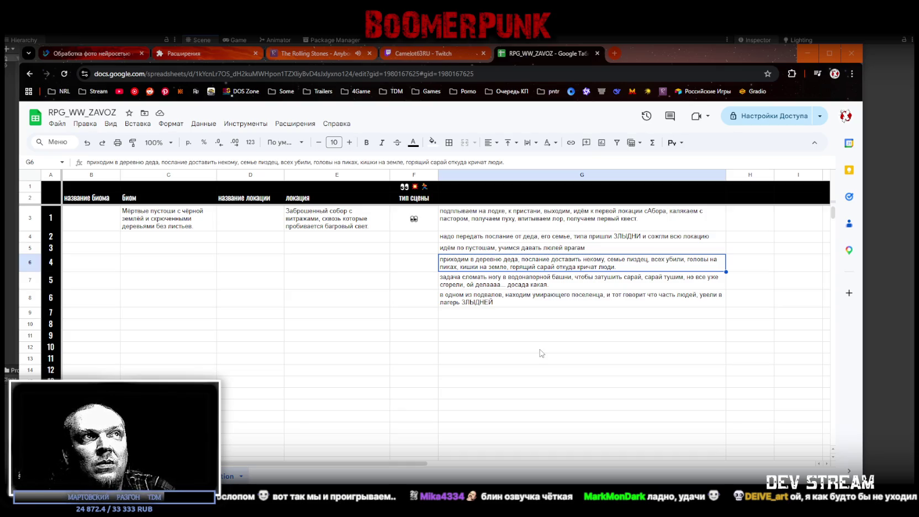
# Set the Animator's Weapon parameter to 0, then switch to RPG_WeaponStateController.cs in Visual Studio
pyautogui.click(808, 53)
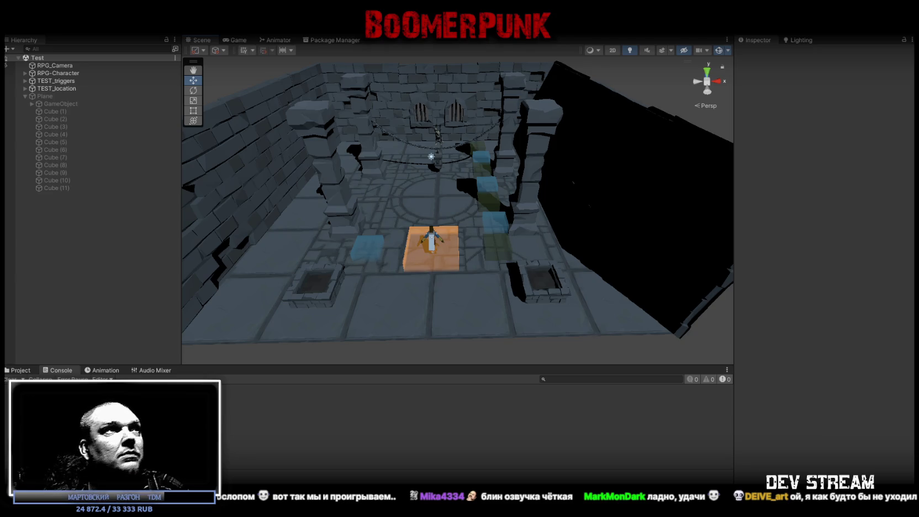
pyautogui.click(272, 41)
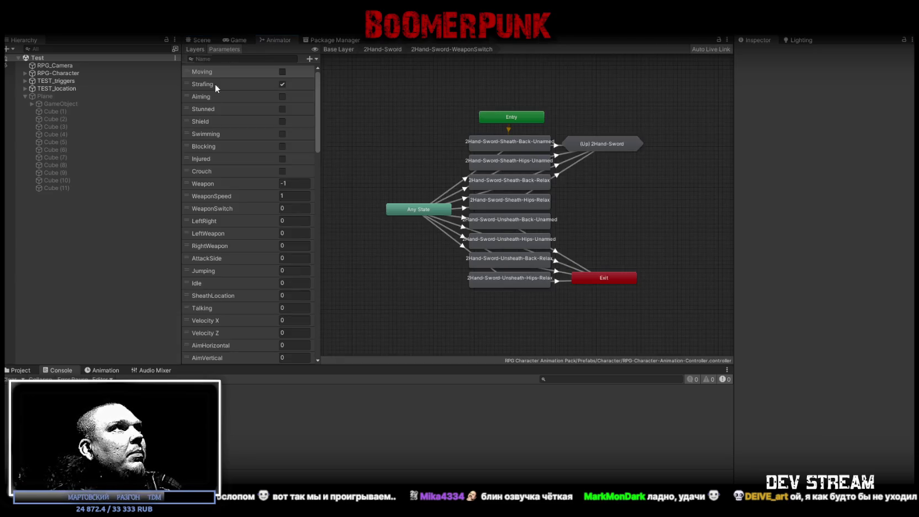
pyautogui.click(297, 182)
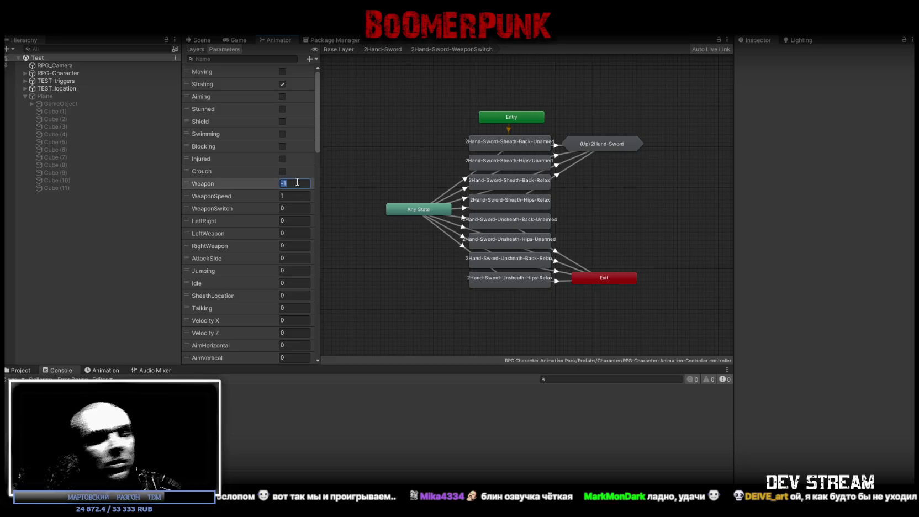
pyautogui.write('0')
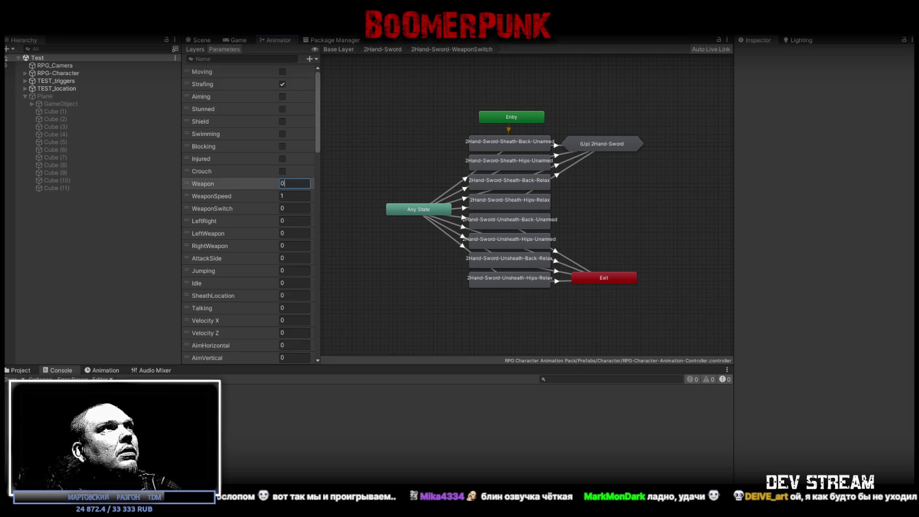
pyautogui.press('Return')
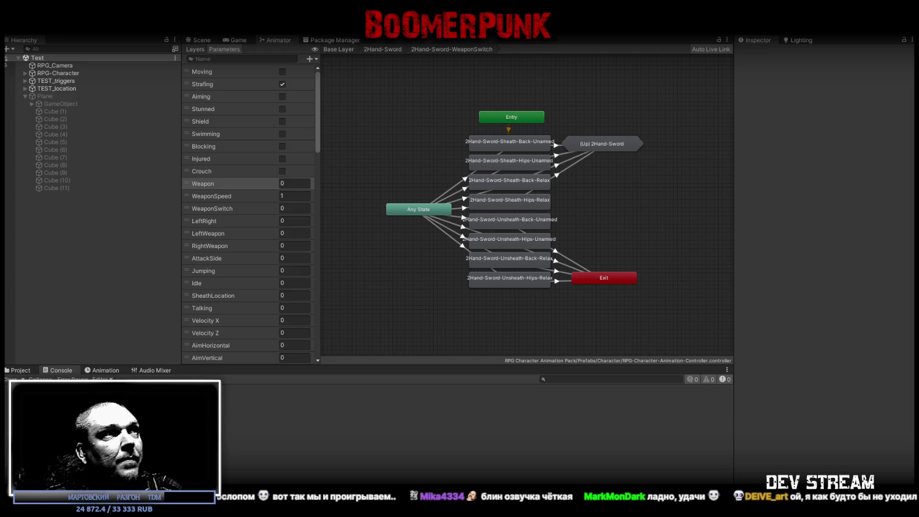
pyautogui.click(210, 185)
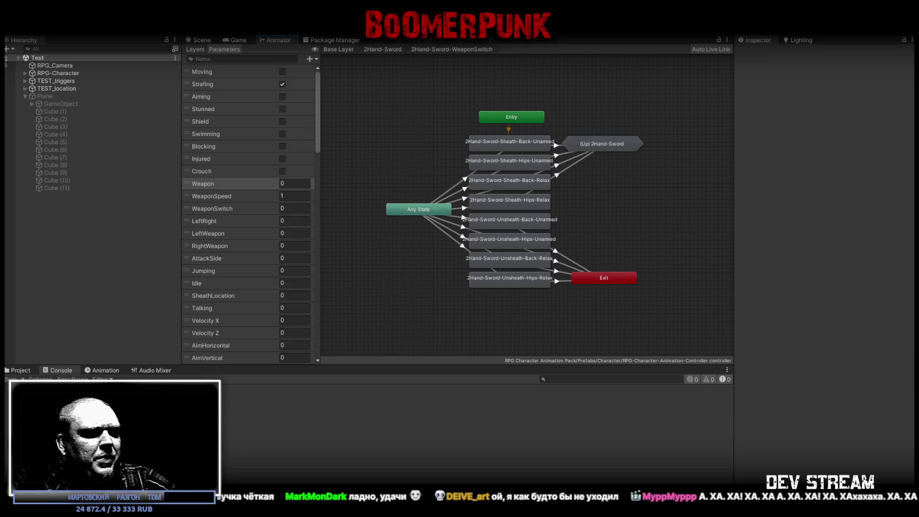
pyautogui.hotkey('alt', 'Tab')
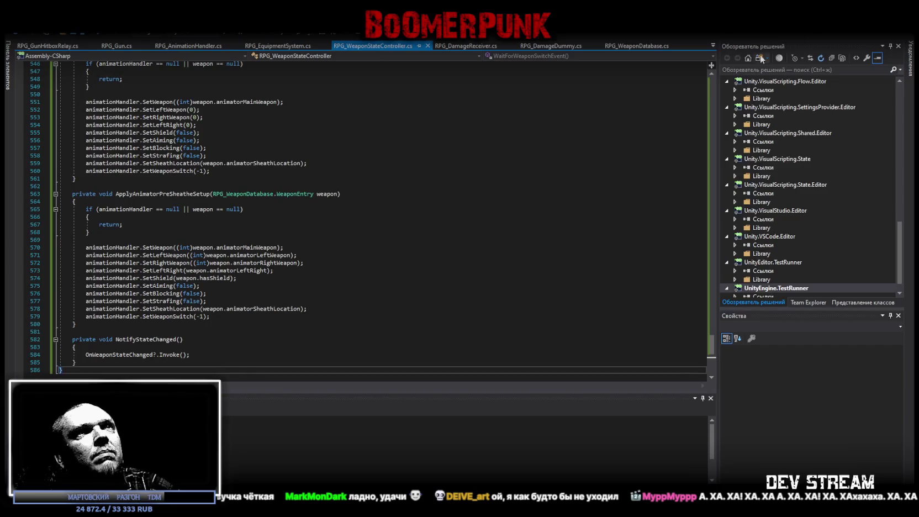
# Open RPG_EquipmentSystem.cs from the open-files dropdown and select all its code
pyautogui.click(713, 47)
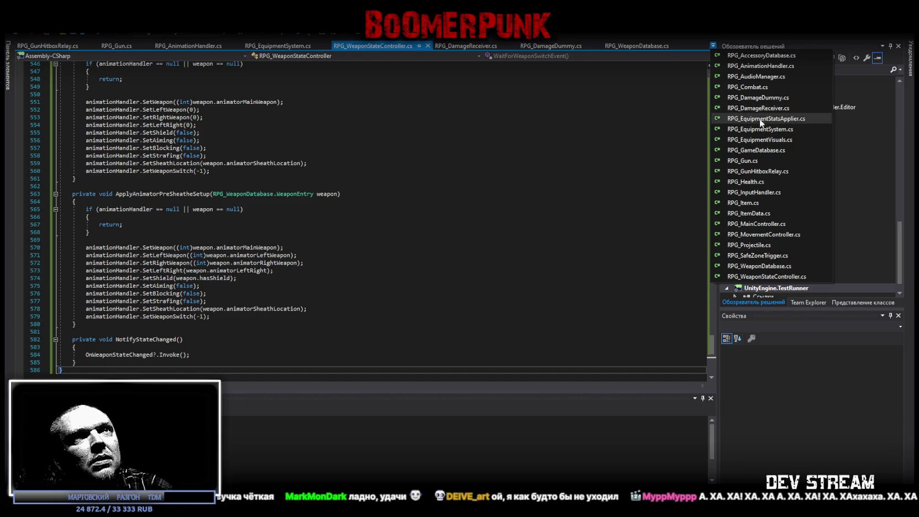
pyautogui.click(749, 130)
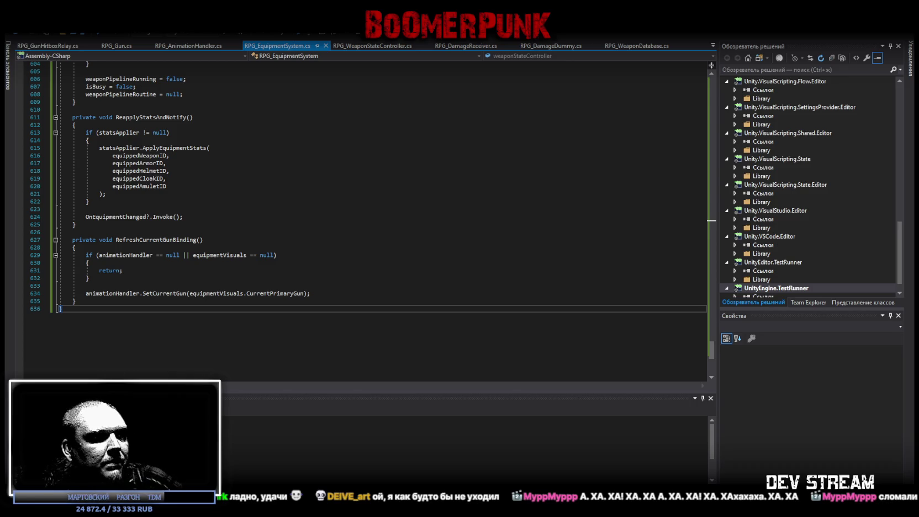
pyautogui.hotkey('ctrl', 'a')
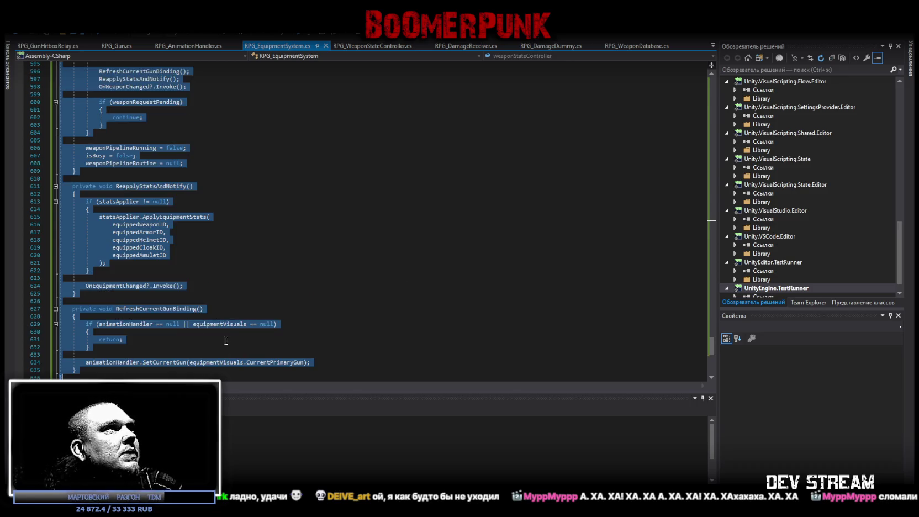
# Paste the updated code into RPG_EquipmentSystem.cs and RPG_MainController.cs, save, and return to Unity
pyautogui.hotkey('ctrl', 'v')
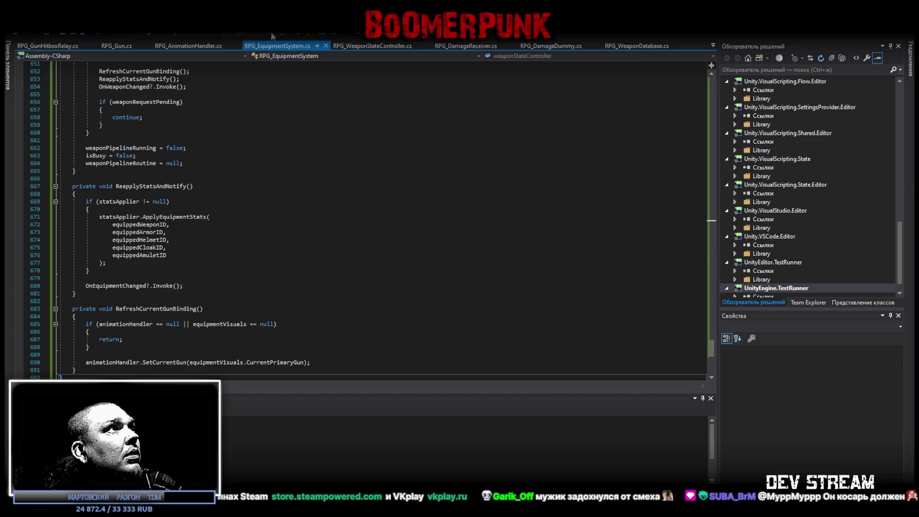
pyautogui.click(713, 46)
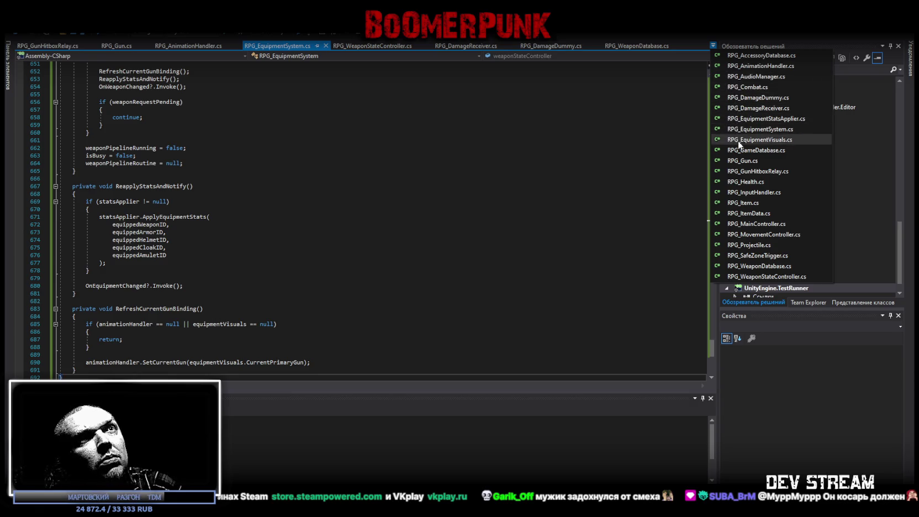
pyautogui.click(752, 227)
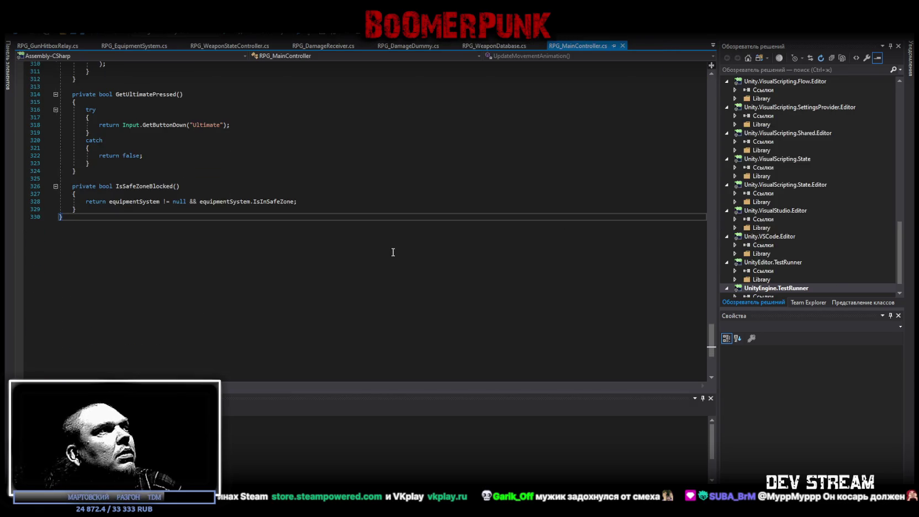
pyautogui.hotkey('ctrl', 'a')
pyautogui.hotkey('ctrl', 'v')
pyautogui.hotkey('ctrl', 's')
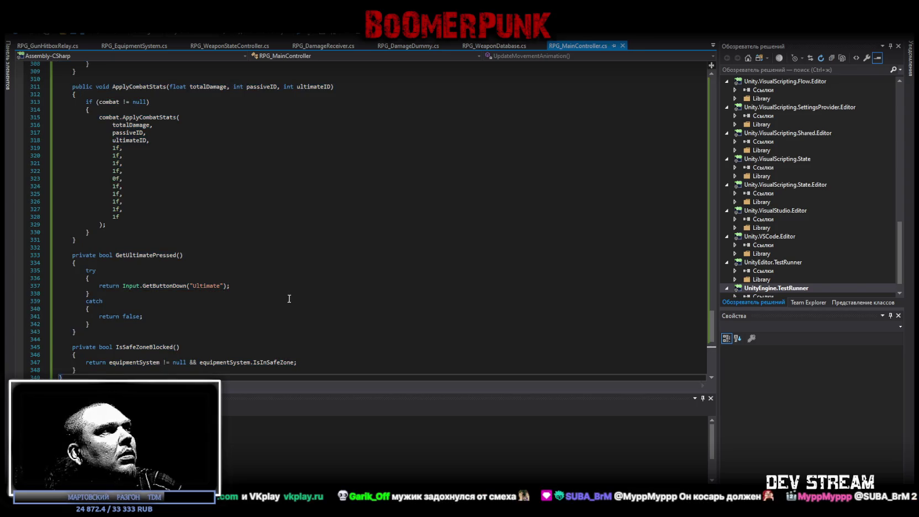
pyautogui.hotkey('alt', 'Tab')
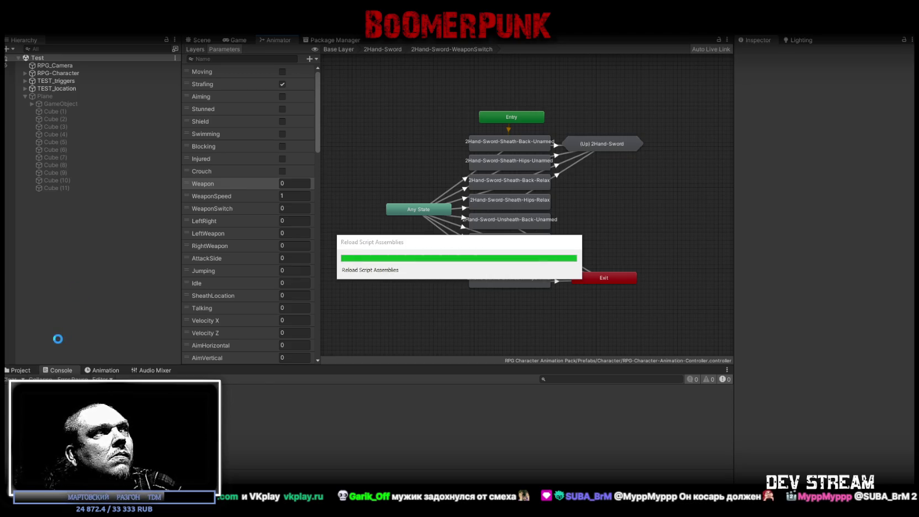
# Show the Project assets, return the animator to Base Layer, switch to Scene view, and enter Play mode
pyautogui.click(21, 370)
pyautogui.click(348, 49)
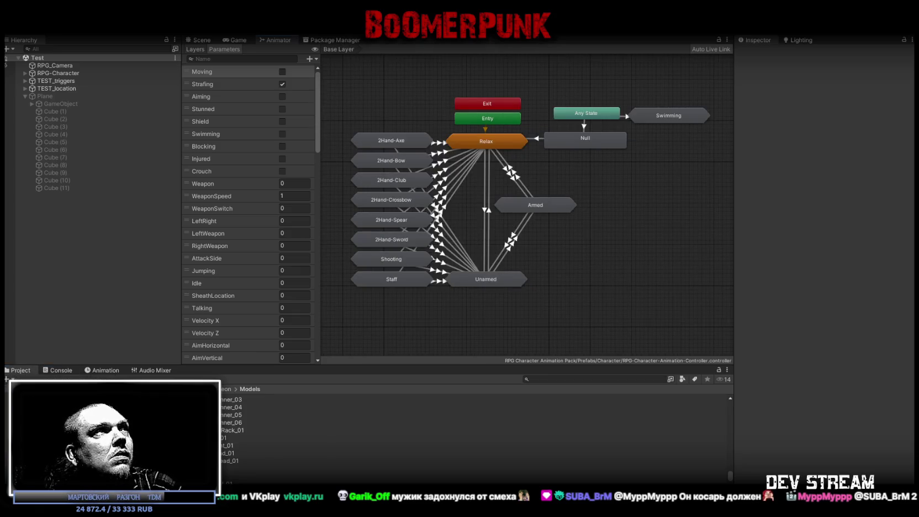
pyautogui.click(206, 40)
pyautogui.click(419, 38)
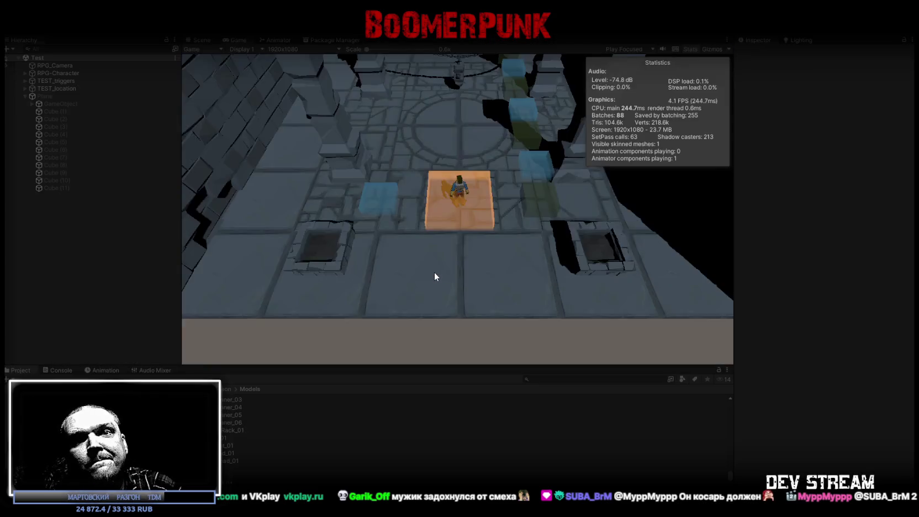
# Walk the character off the orange tile, along the brick wall and back toward the barred wall
pyautogui.press('d')
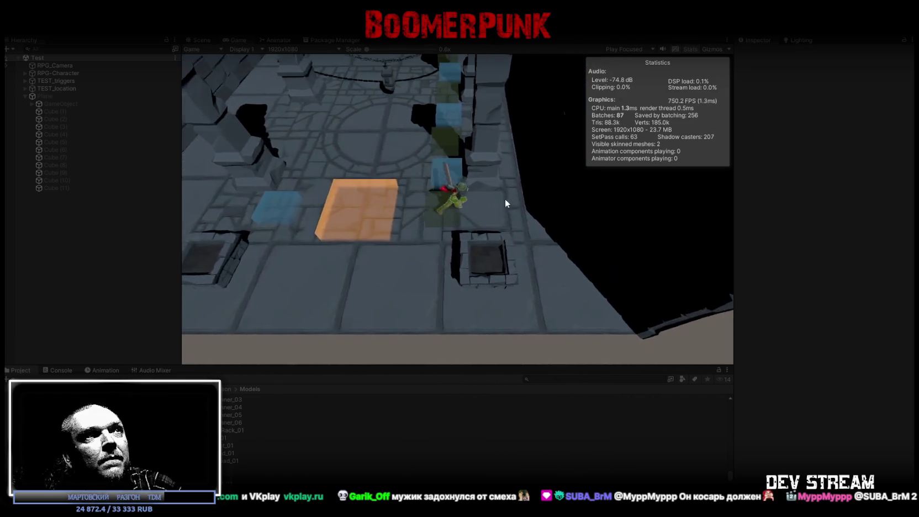
pyautogui.press('w')
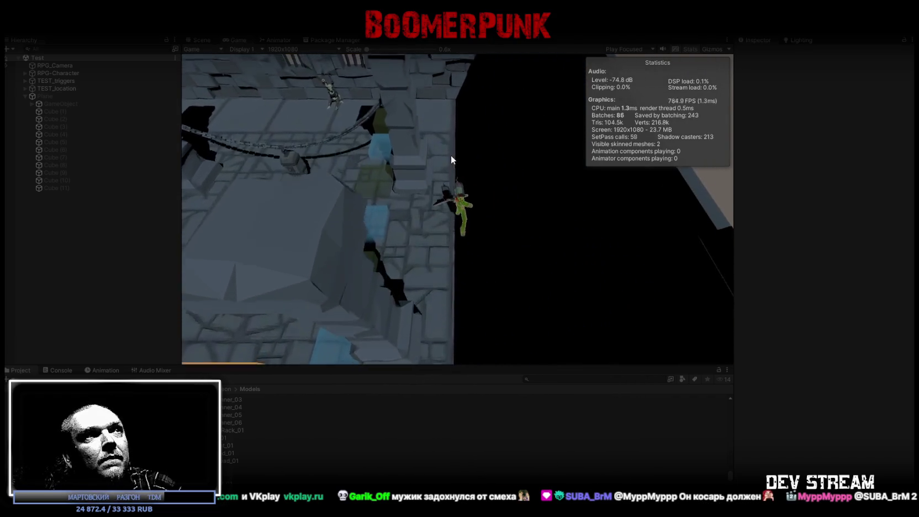
pyautogui.press('w')
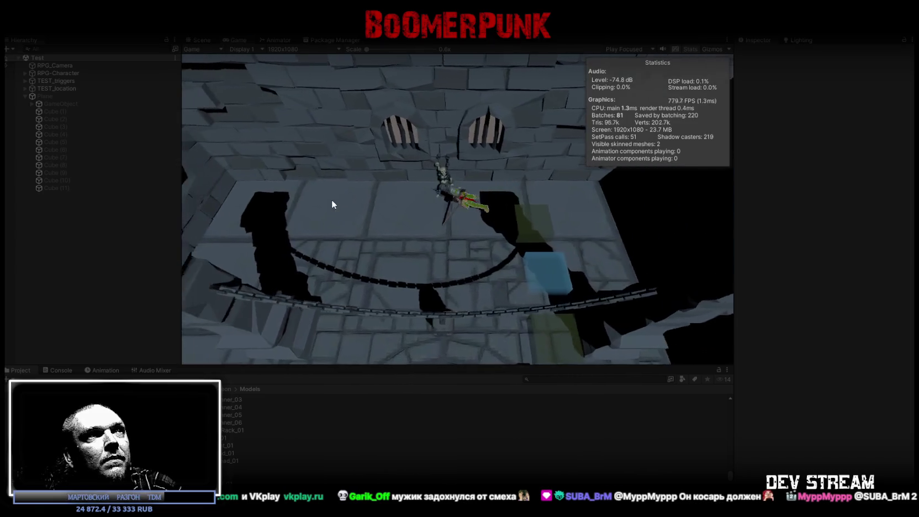
pyautogui.press('w')
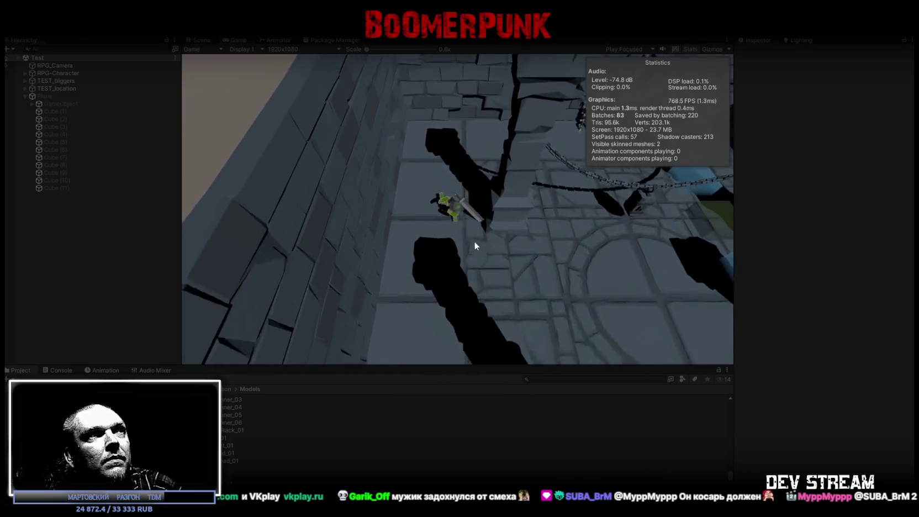
pyautogui.press('w')
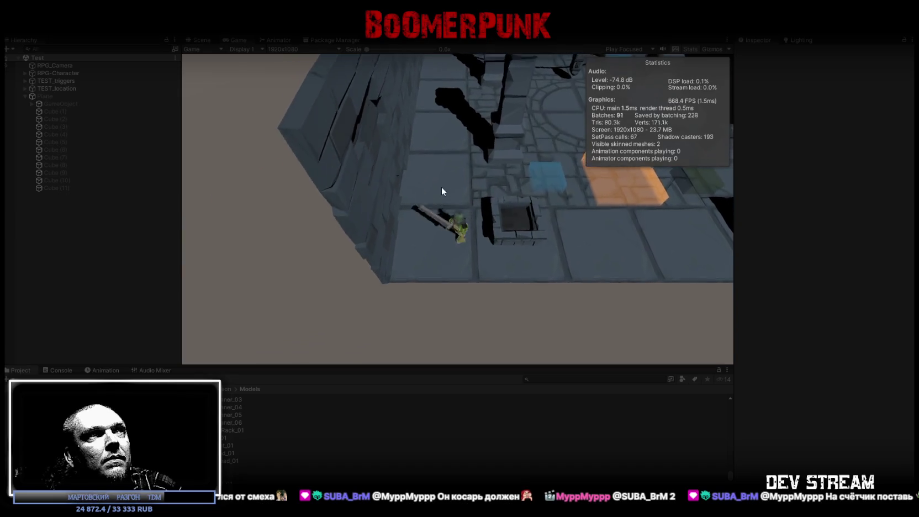
pyautogui.press('w')
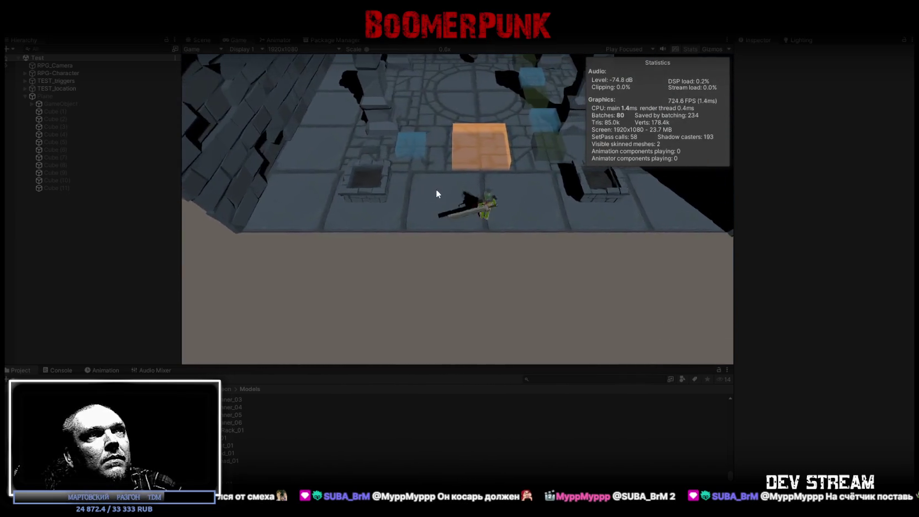
pyautogui.press('w')
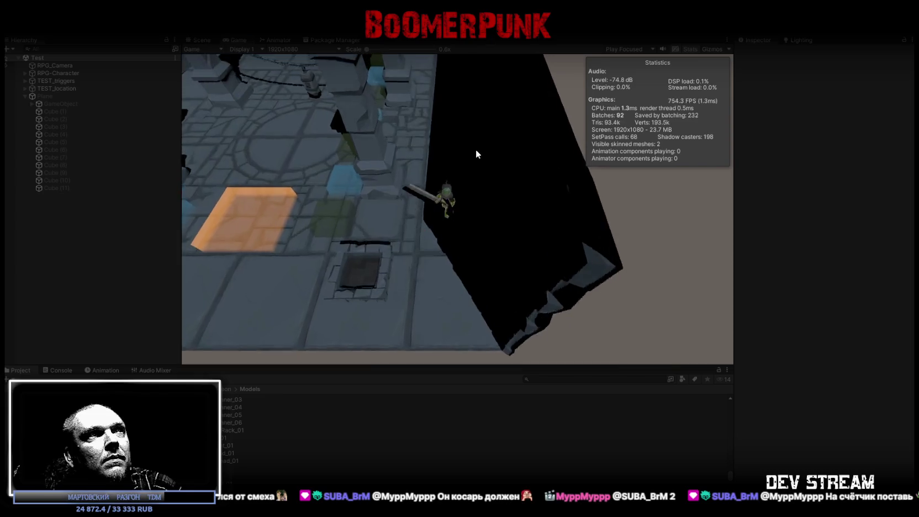
pyautogui.press('w')
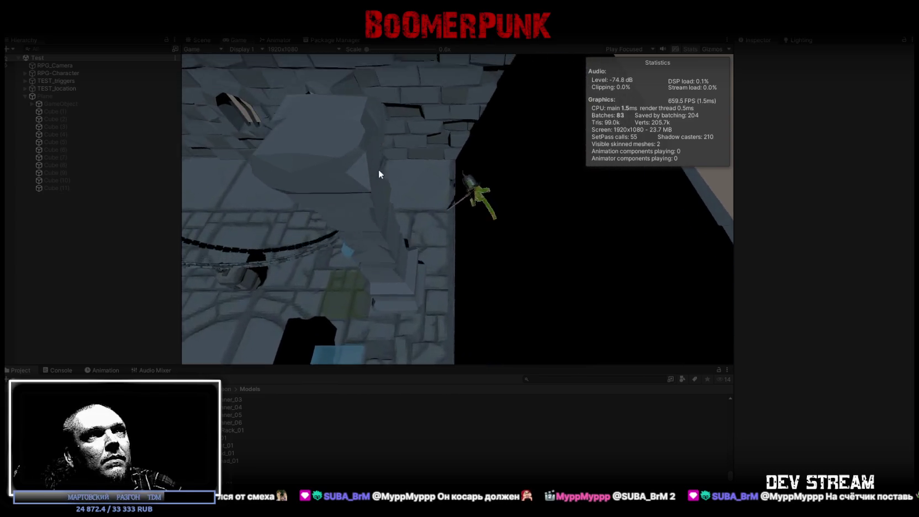
pyautogui.press('w')
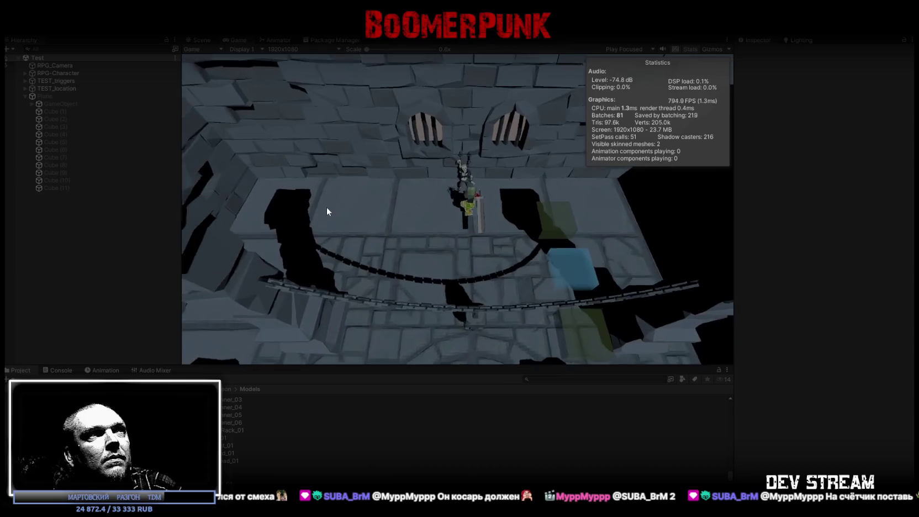
pyautogui.press('w')
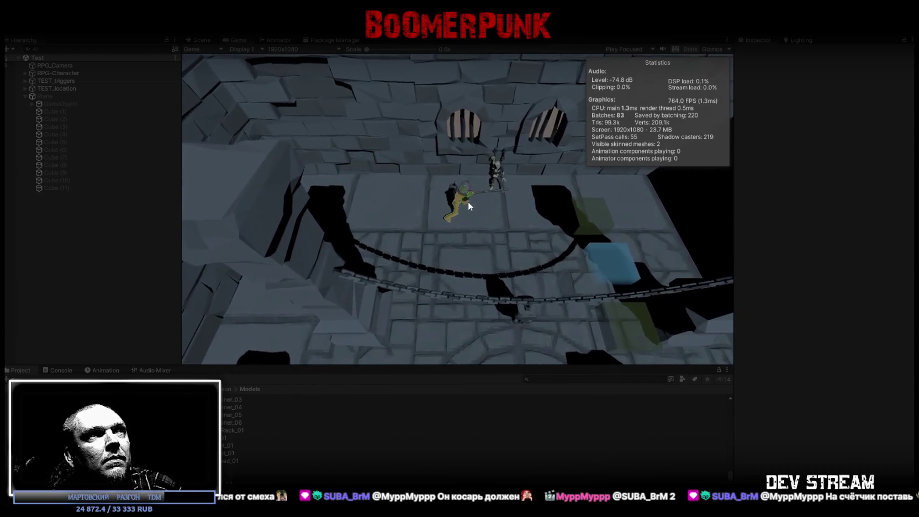
# Swing the sword, move past the chains and back toward the camera, then stop the play-test
pyautogui.click(456, 206)
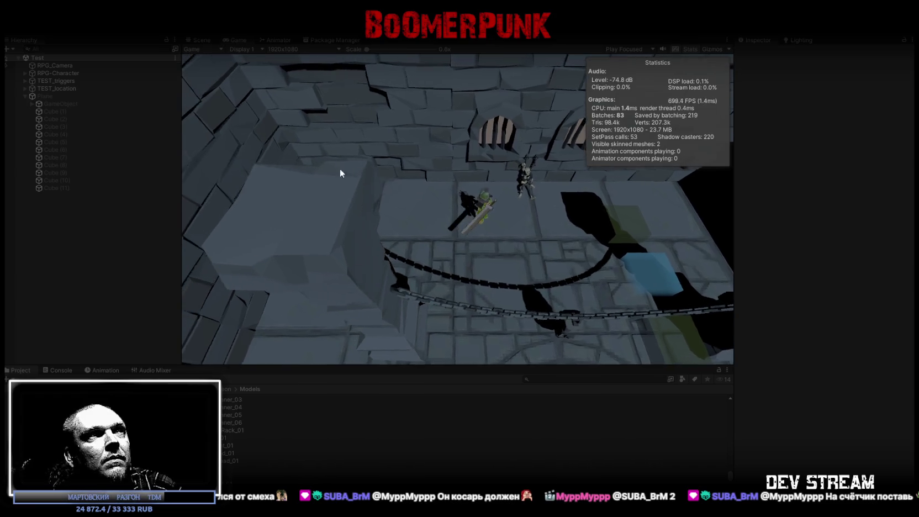
pyautogui.press('w')
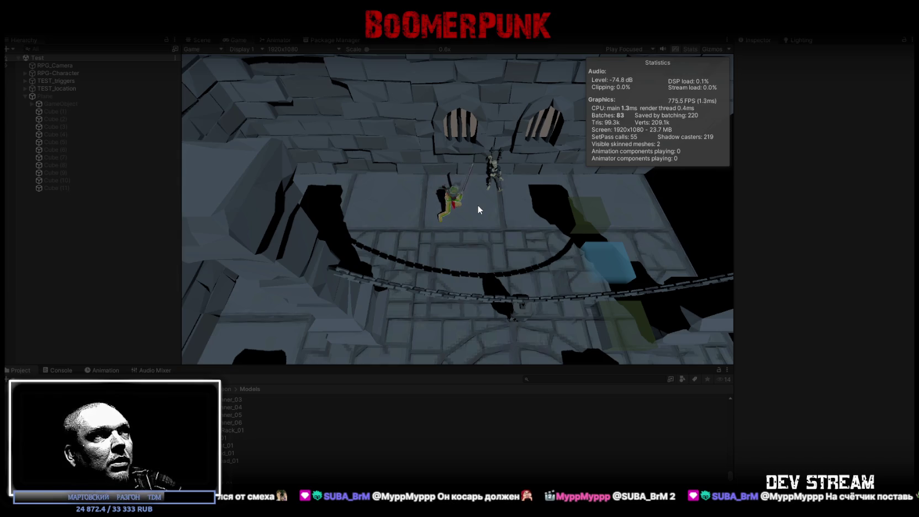
pyautogui.press('s')
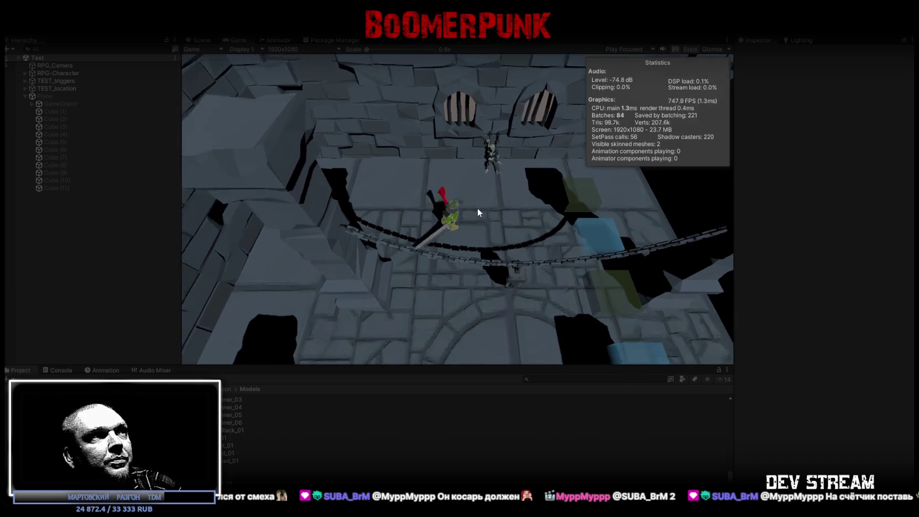
pyautogui.hotkey('ctrl', 'p')
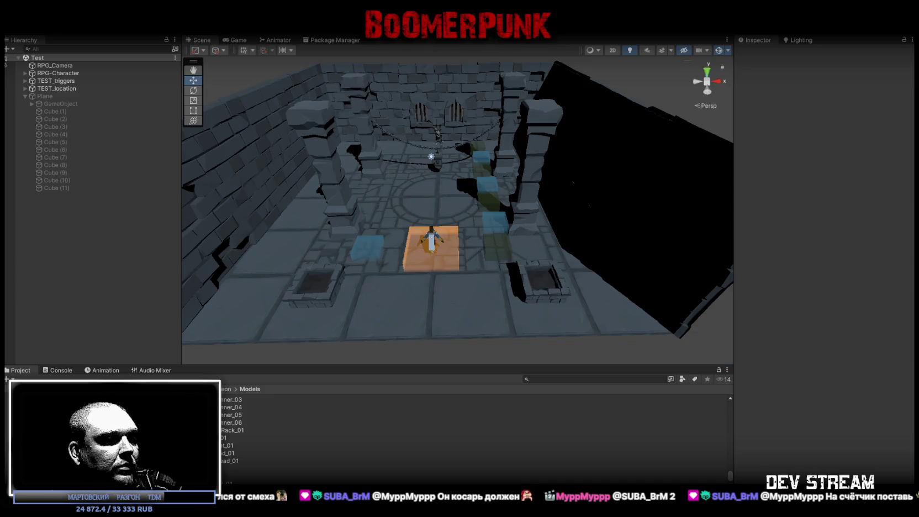
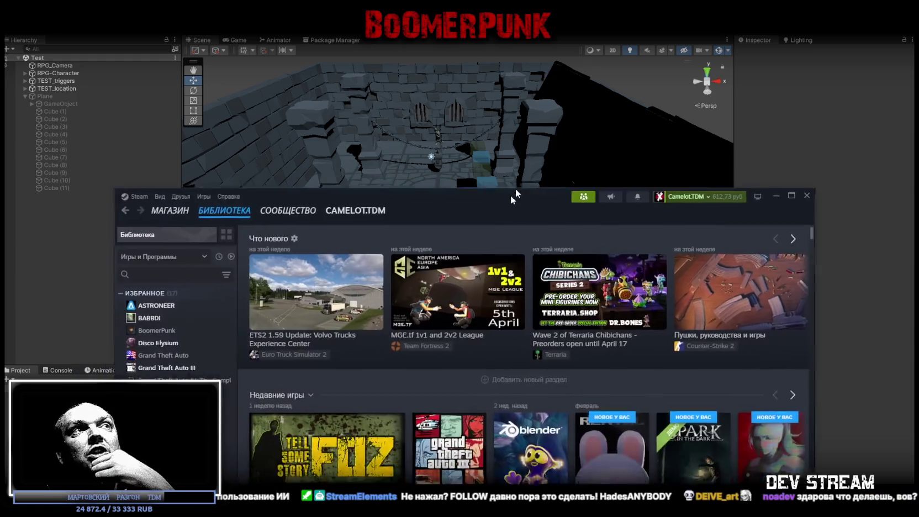
# Maximize the Steam Store, search for 'crimson' and open the Crimson Desert store page
pyautogui.moveTo(515, 188); pyautogui.dragTo(487, 69)
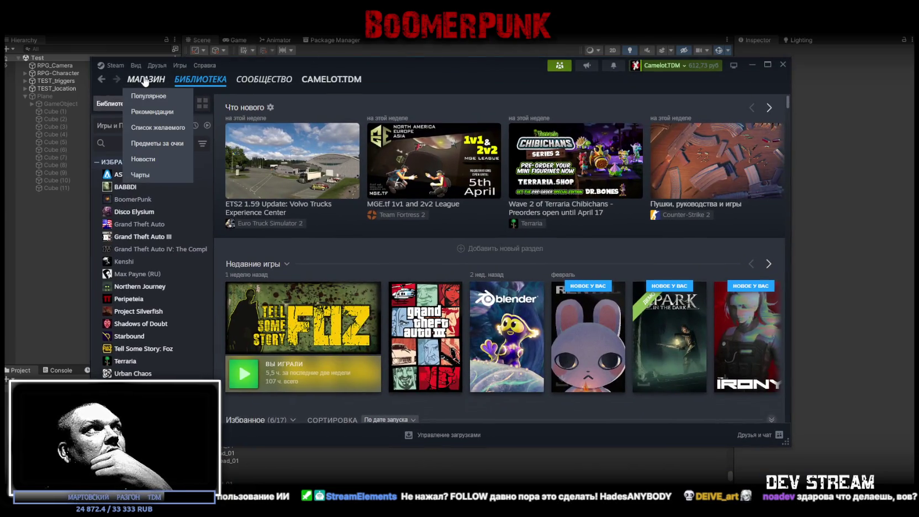
pyautogui.click(145, 79)
pyautogui.click(768, 64)
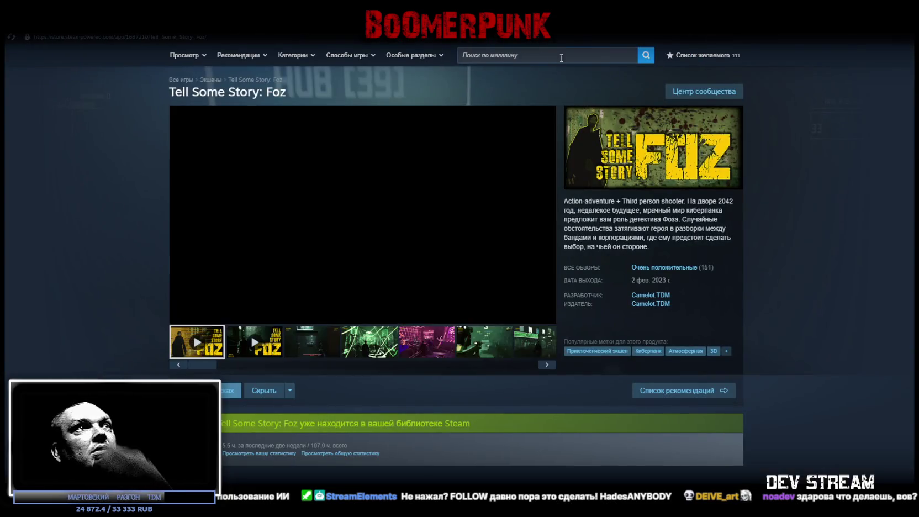
pyautogui.click(559, 52)
pyautogui.write('a')
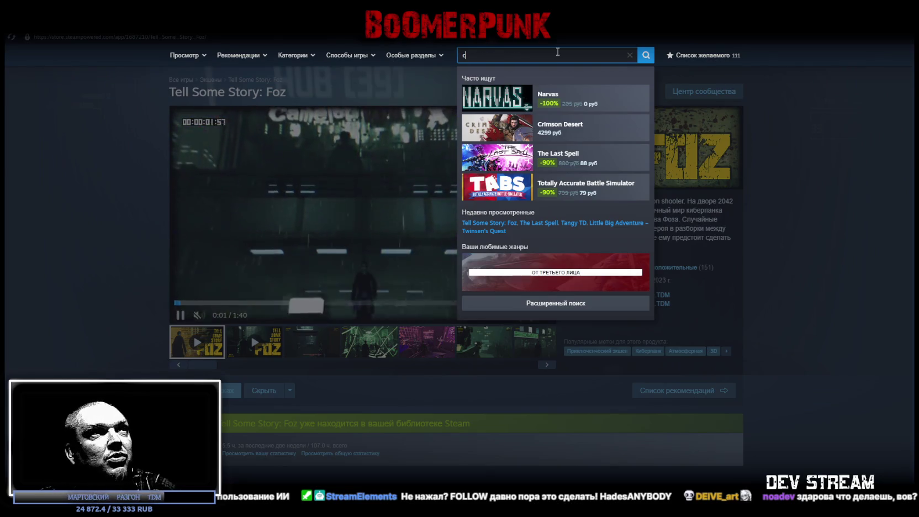
pyautogui.press('BackSpace')
pyautogui.write('c')
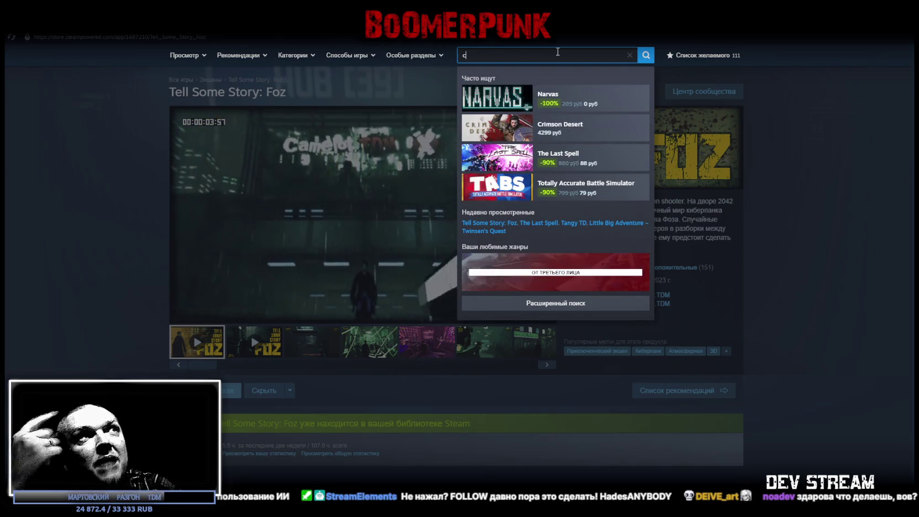
pyautogui.write('rimson')
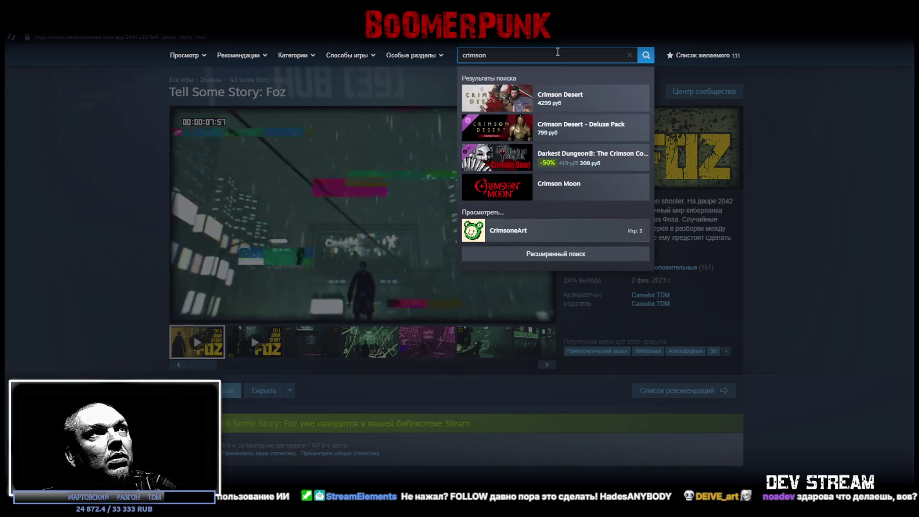
pyautogui.click(572, 97)
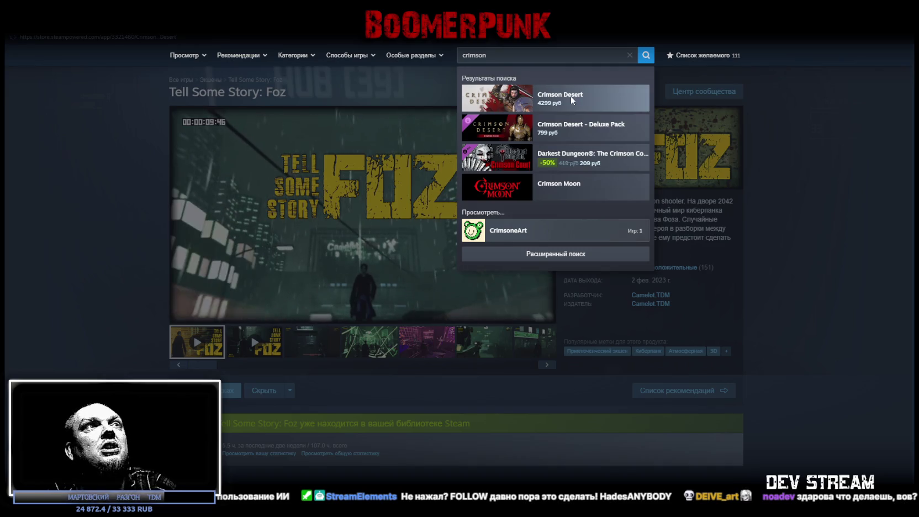
# Scroll through Crimson Desert's trailer and editions, then hide Steam
pyautogui.scroll(-3, 555, 359)
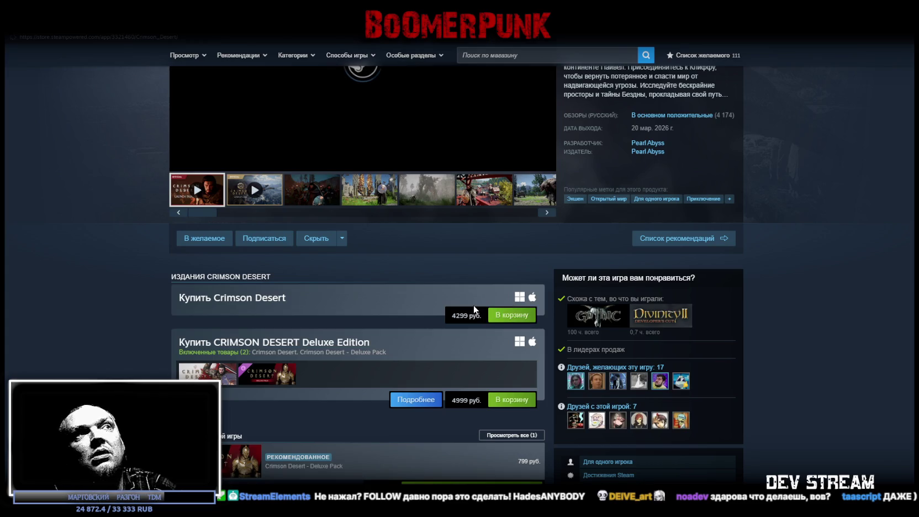
pyautogui.scroll(2, 474, 305)
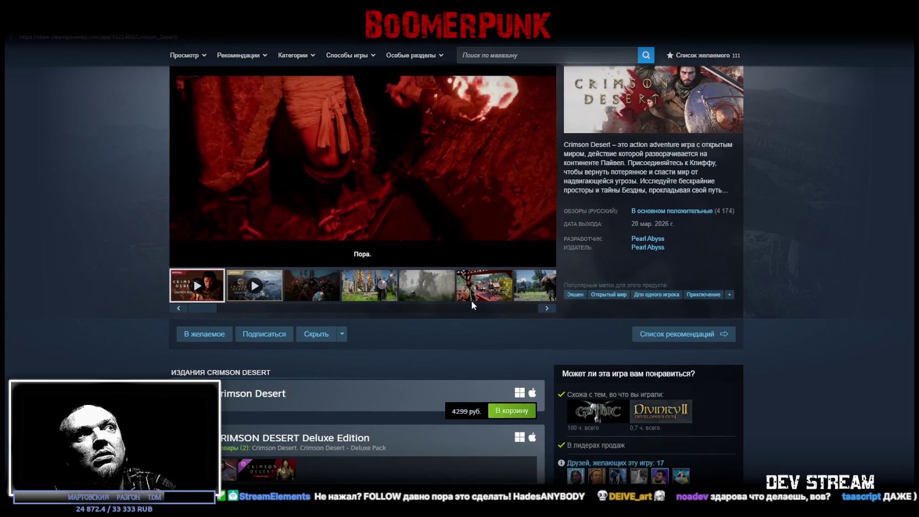
pyautogui.scroll(2, 450, 182)
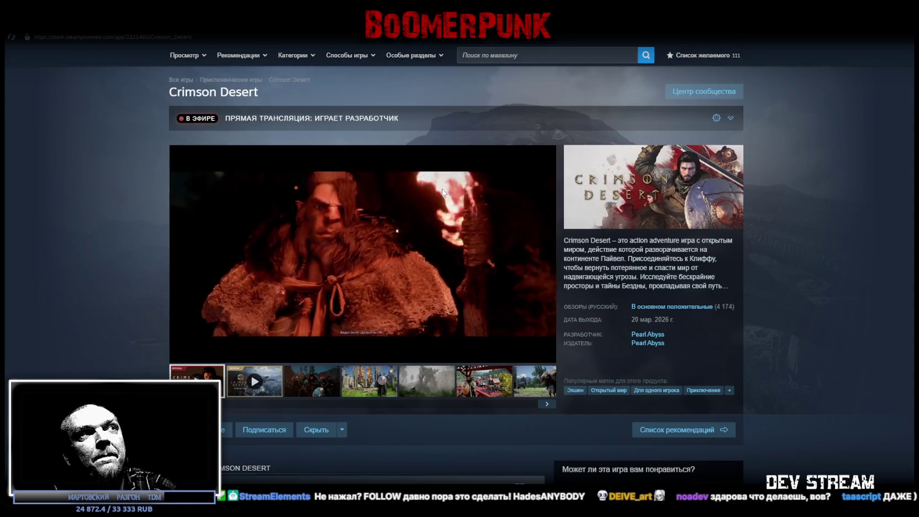
pyautogui.scroll(-3, 441, 222)
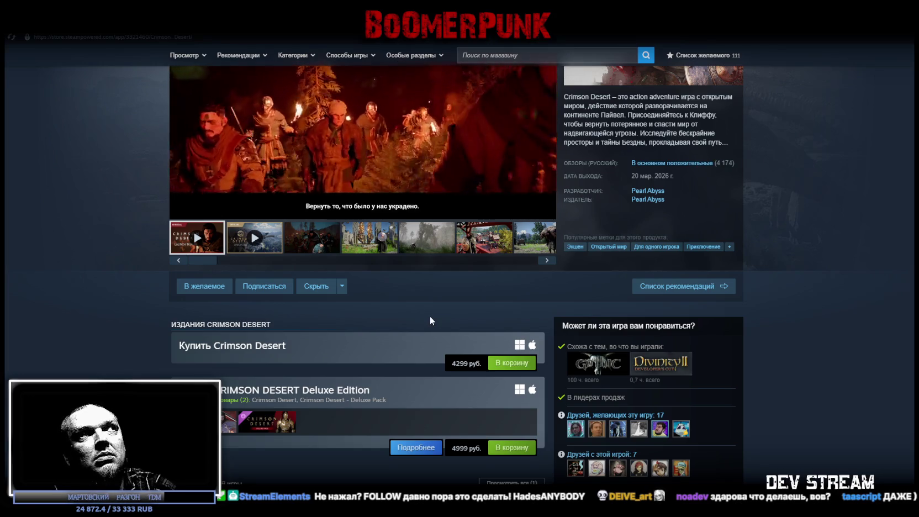
pyautogui.scroll(3, 430, 319)
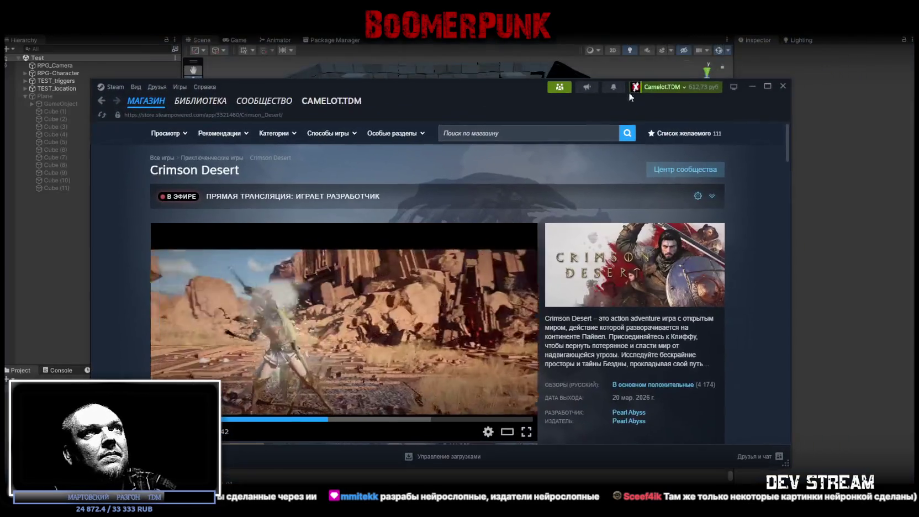
pyautogui.click(774, 85)
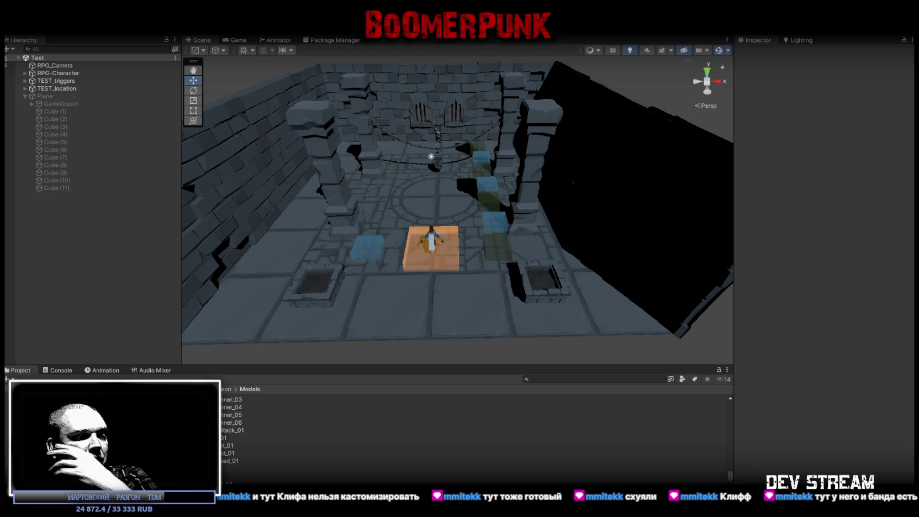
# Replace the entire contents of RPG_EquipmentSystem.cs with the updated pasted code
pyautogui.hotkey('alt', 'Tab')
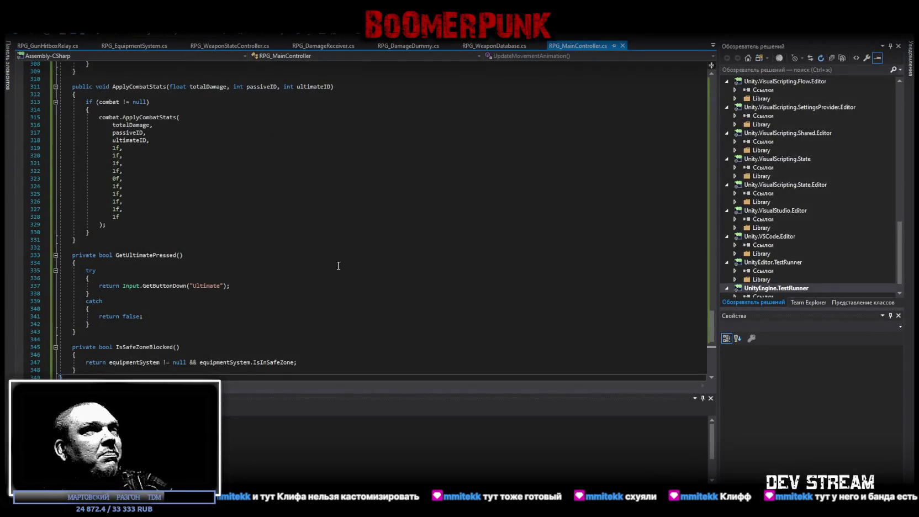
pyautogui.scroll(-4, 338, 263)
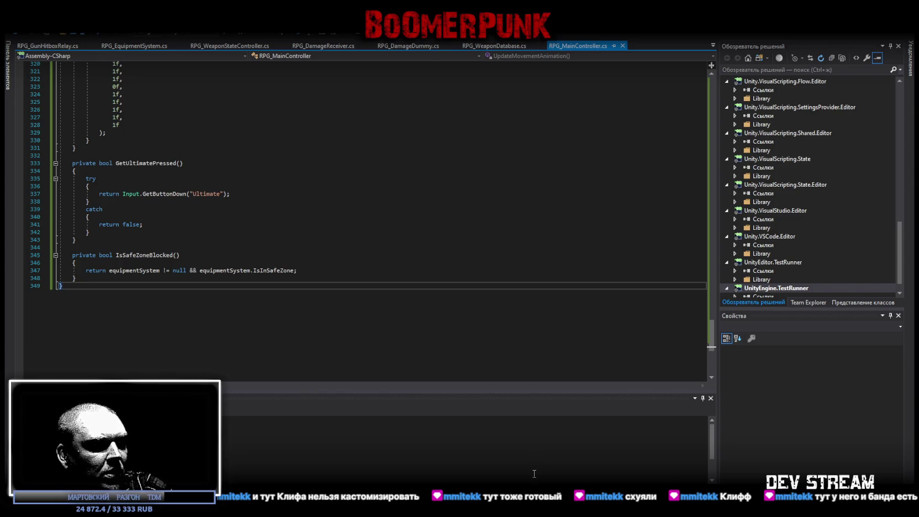
pyautogui.click(712, 46)
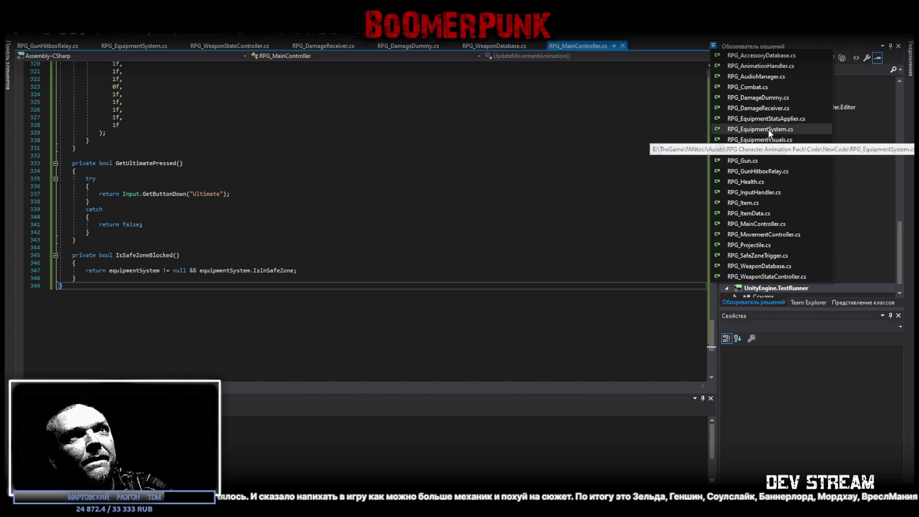
pyautogui.click(768, 130)
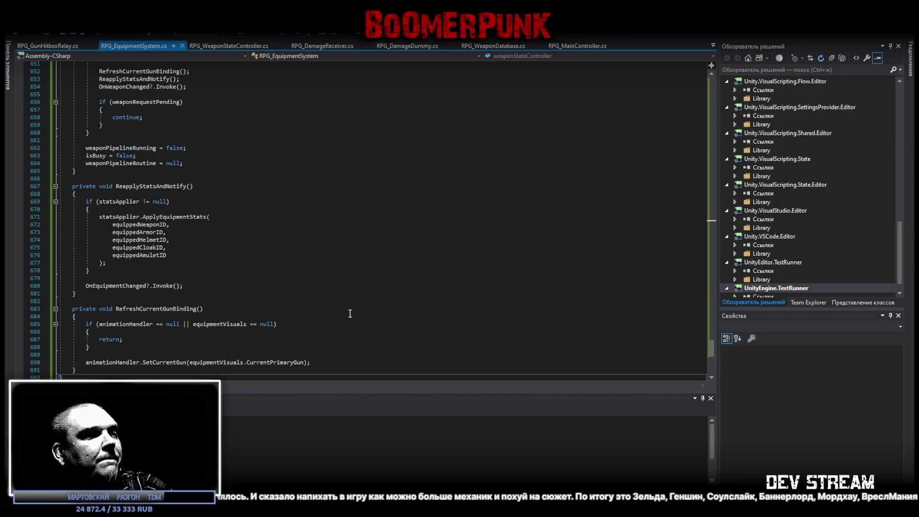
pyautogui.click(415, 316)
pyautogui.hotkey('ctrl', 'a')
pyautogui.hotkey('ctrl', 'v')
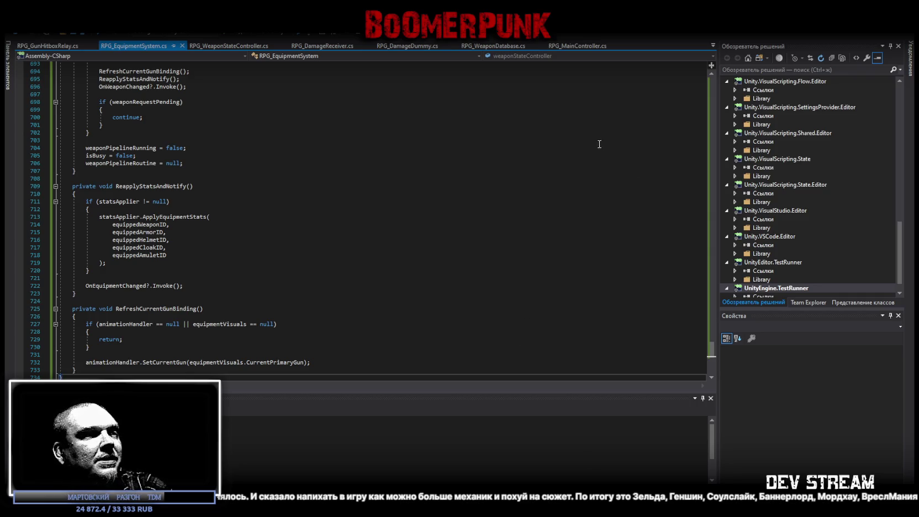
# Switch back to the RPG_MainController.cs script
pyautogui.click(714, 46)
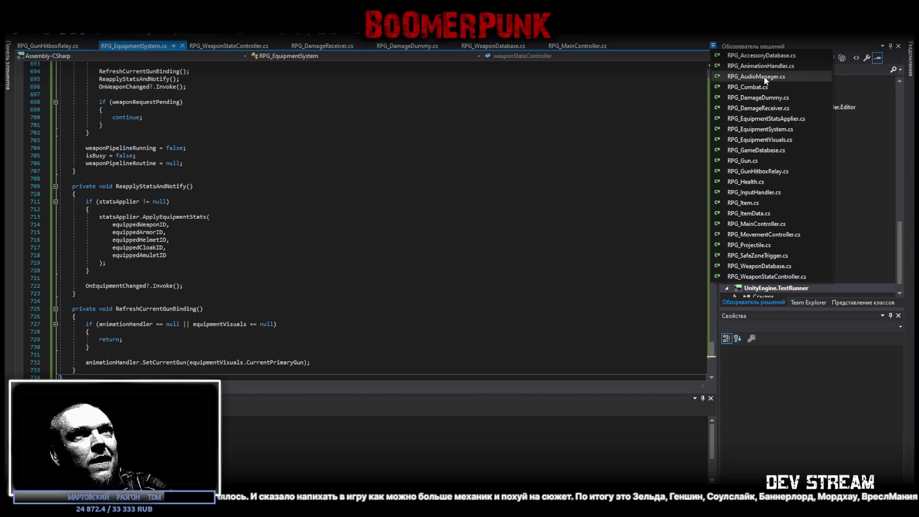
pyautogui.click(752, 224)
pyautogui.scroll(-5, 275, 304)
# Overwrite RPG_MainController.cs with the pasted updated code, save it, and return to Unity
pyautogui.hotkey('ctrl', 'a')
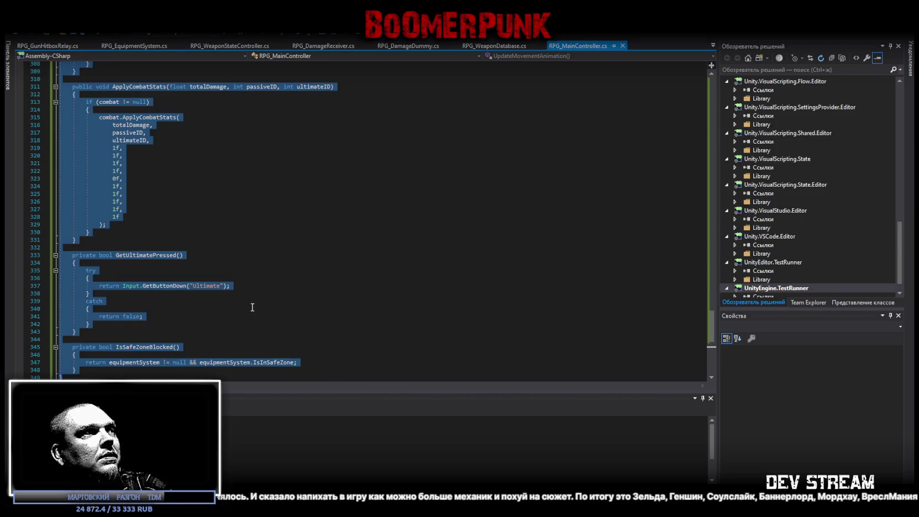
pyautogui.hotkey('ctrl', 'v')
pyautogui.hotkey('ctrl', 's')
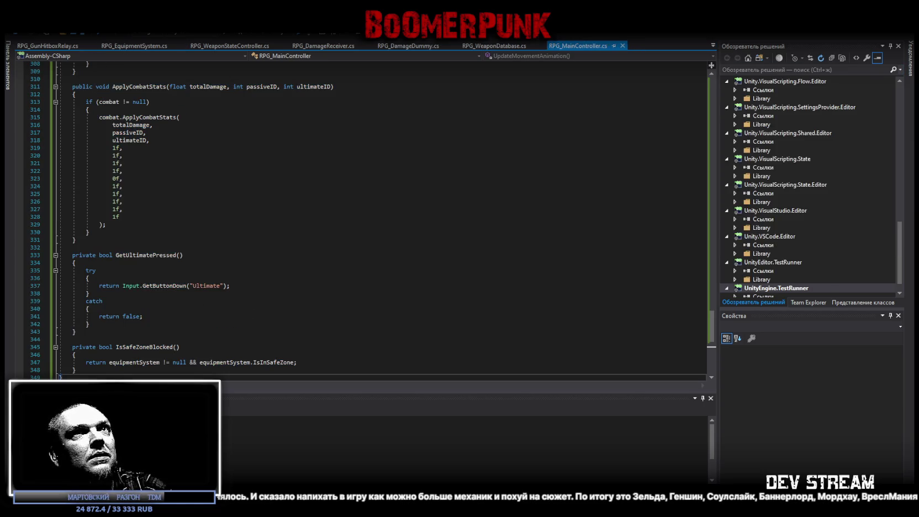
pyautogui.hotkey('alt', 'Tab')
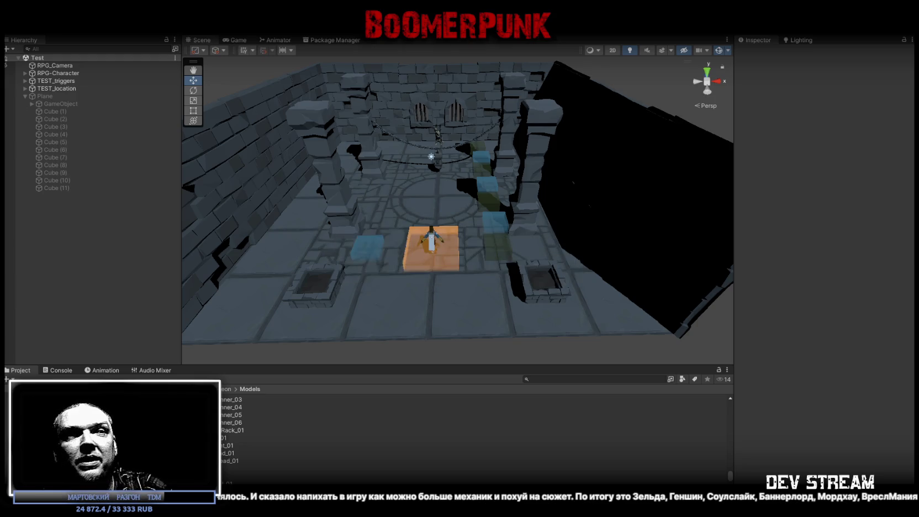
# Clear the Console's post-compile messages and return to the Project tab's Models folder
pyautogui.click(57, 371)
pyautogui.click(10, 379)
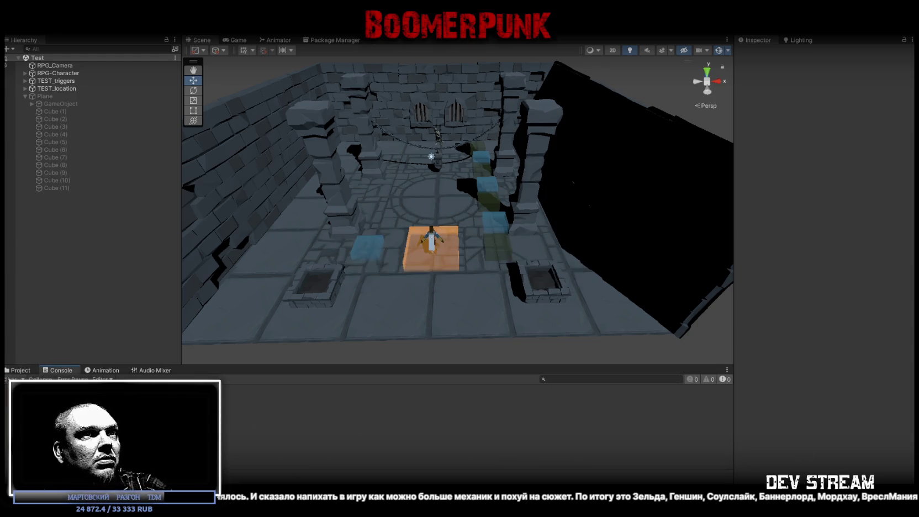
pyautogui.click(18, 370)
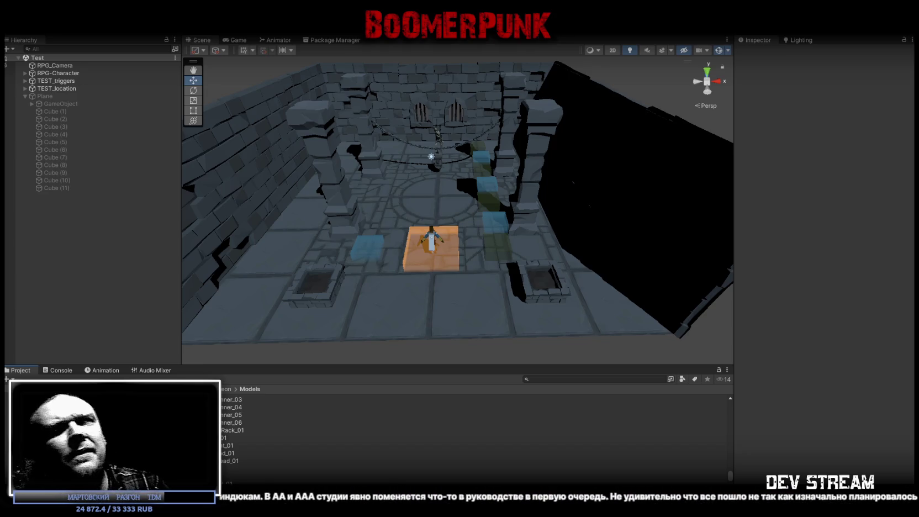
pyautogui.click(58, 370)
pyautogui.click(12, 371)
pyautogui.moveTo(351, 196)
pyautogui.mouseDown()
pyautogui.moveTo(401, 208)
pyautogui.moveTo(558, 217)
pyautogui.mouseUp()
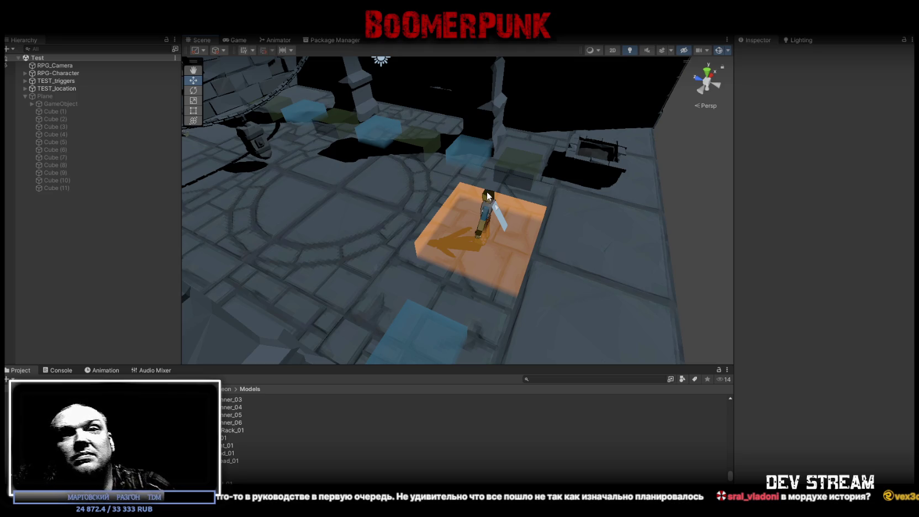
pyautogui.moveTo(312, 118)
pyautogui.mouseDown()
pyautogui.moveTo(326, 194)
pyautogui.moveTo(375, 175)
pyautogui.mouseUp()
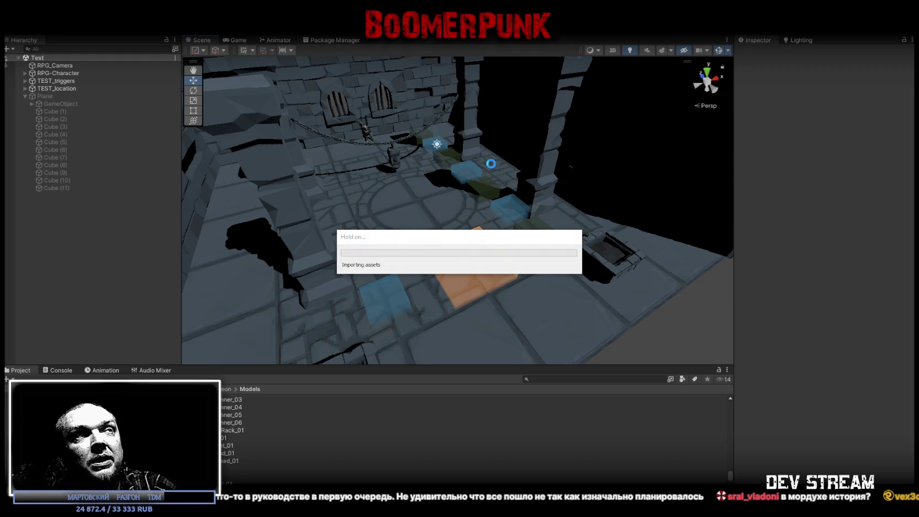
# Orbit the Scene view across the room and maximize the running game view
pyautogui.moveTo(493, 163)
pyautogui.mouseDown()
pyautogui.moveTo(473, 177)
pyautogui.moveTo(494, 140)
pyautogui.moveTo(484, 126)
pyautogui.mouseUp()
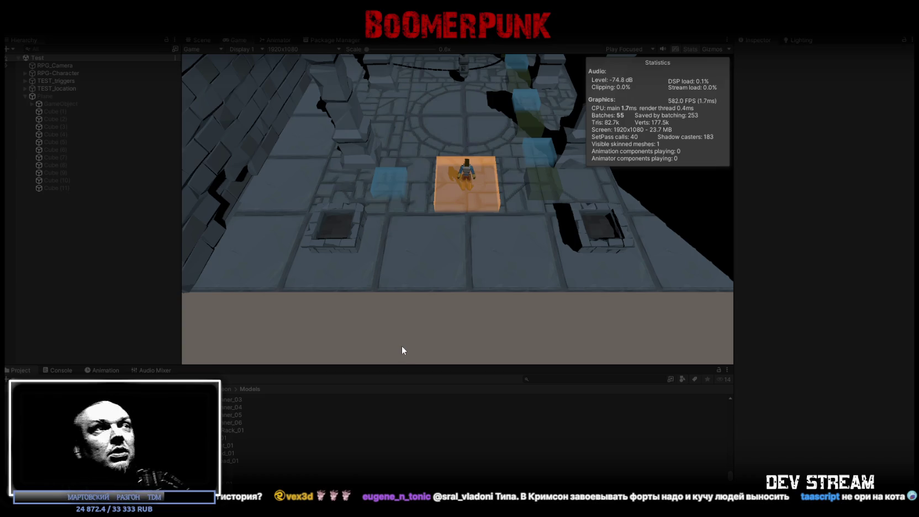
pyautogui.hotkey('shift', 'space')
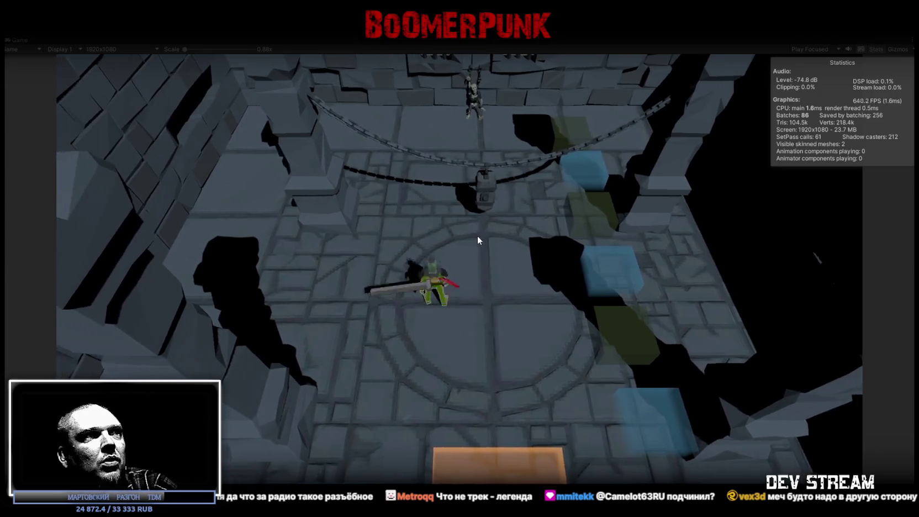
# Walk the character around the dungeon floor with WASD, out past its right edge
pyautogui.press('w')
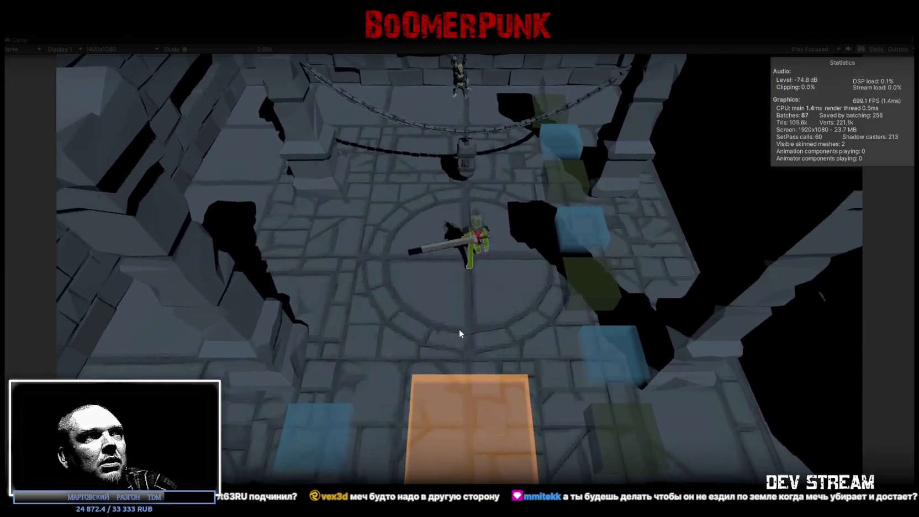
pyautogui.press('d')
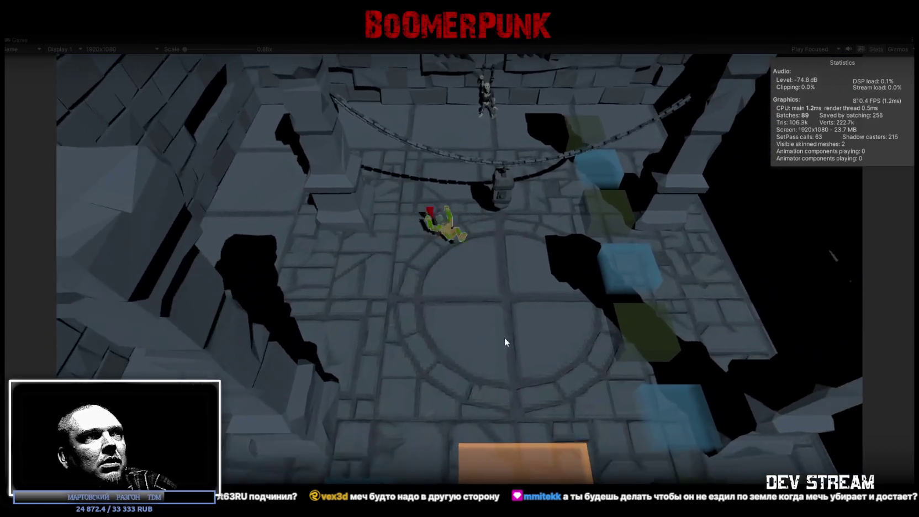
pyautogui.press('s')
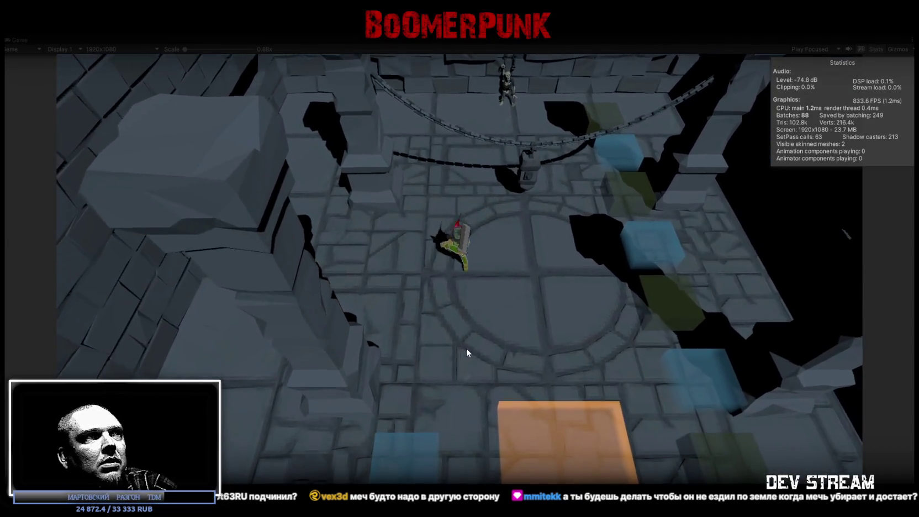
pyautogui.press('w')
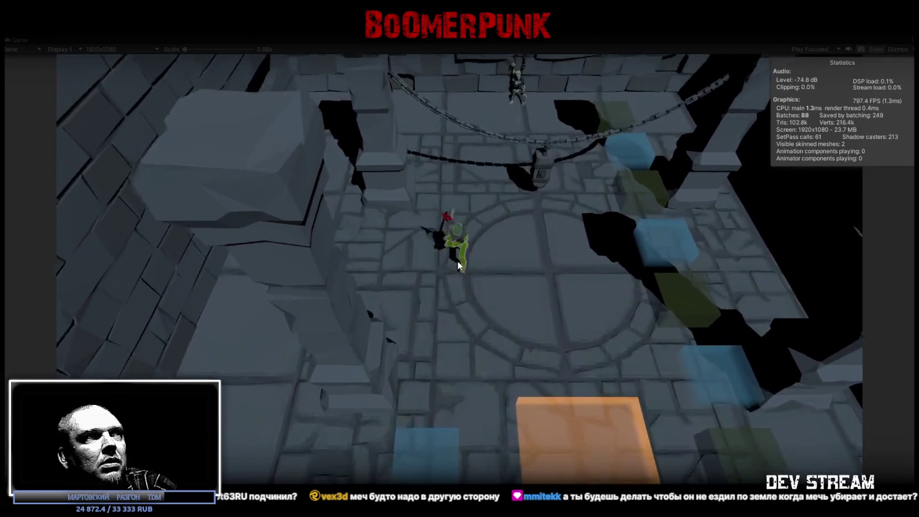
pyautogui.press('s')
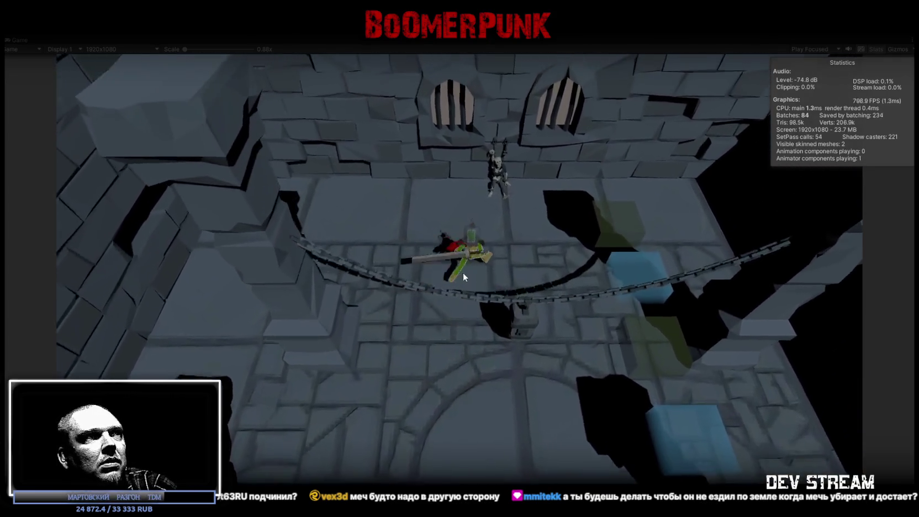
pyautogui.press('s')
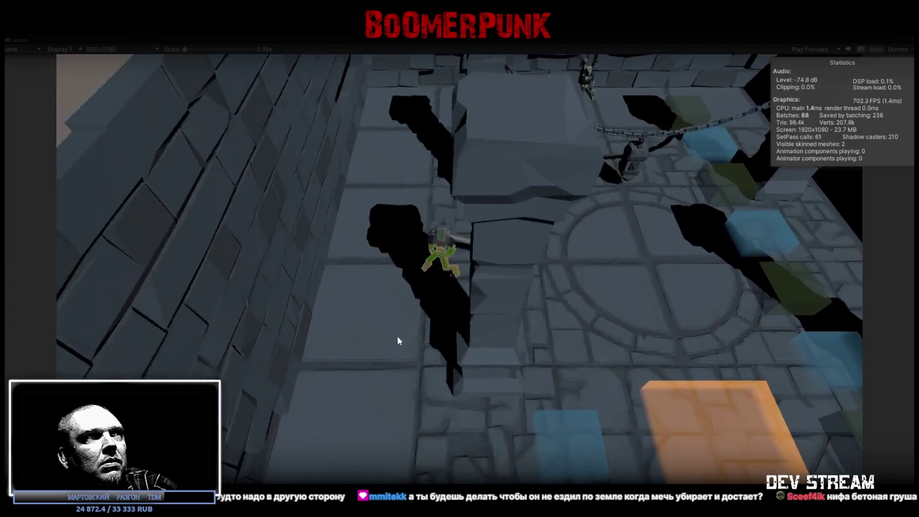
pyautogui.press('d')
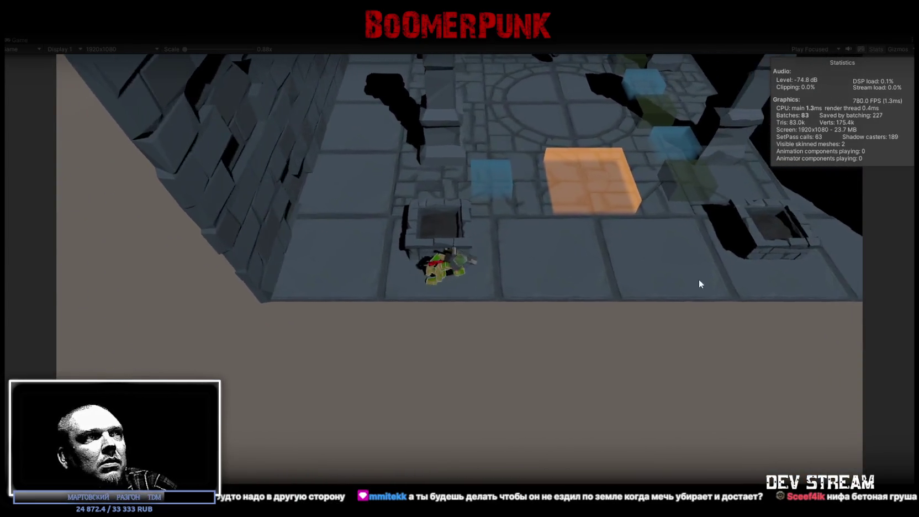
pyautogui.press('d')
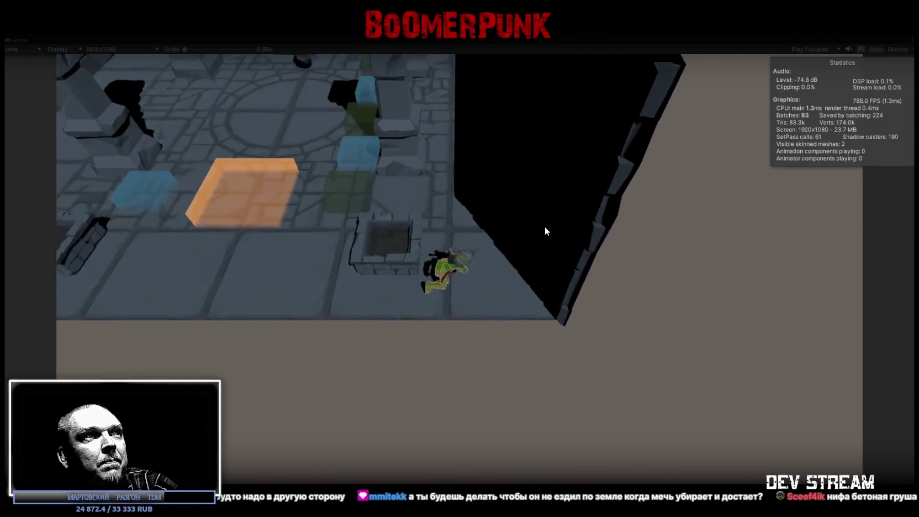
# Move along the ledge past the skeleton, rolling and drawing the sword while running
pyautogui.press('w')
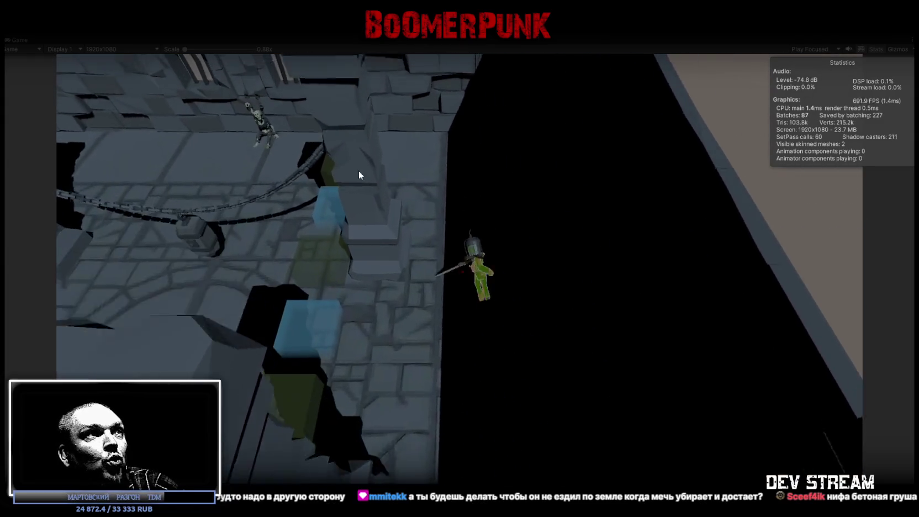
pyautogui.press('a')
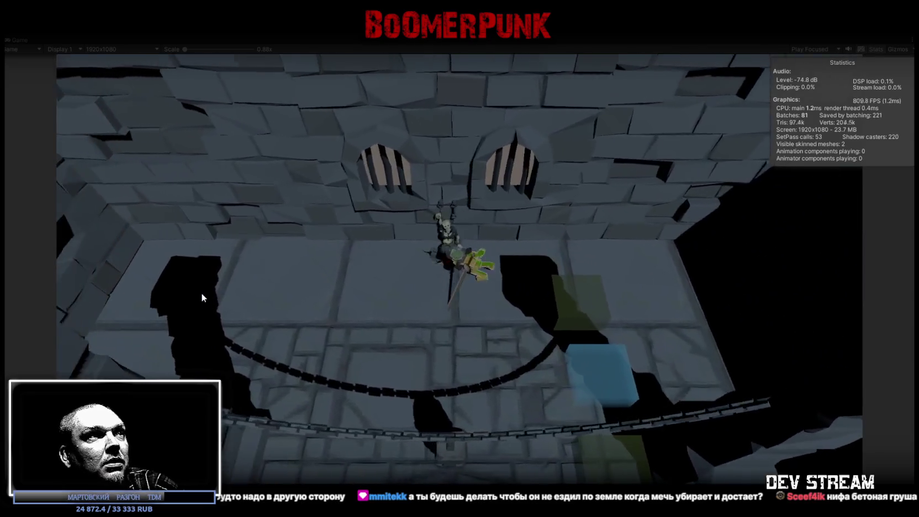
pyautogui.press('w')
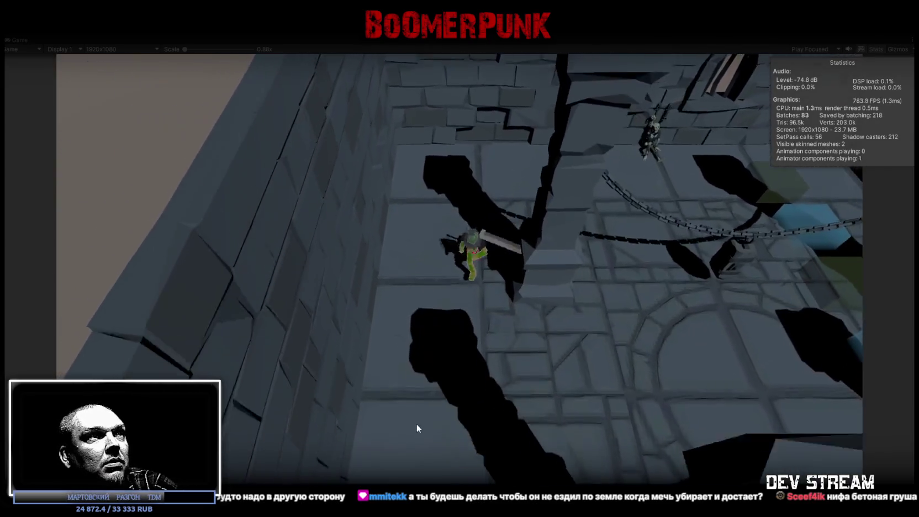
pyautogui.press('w')
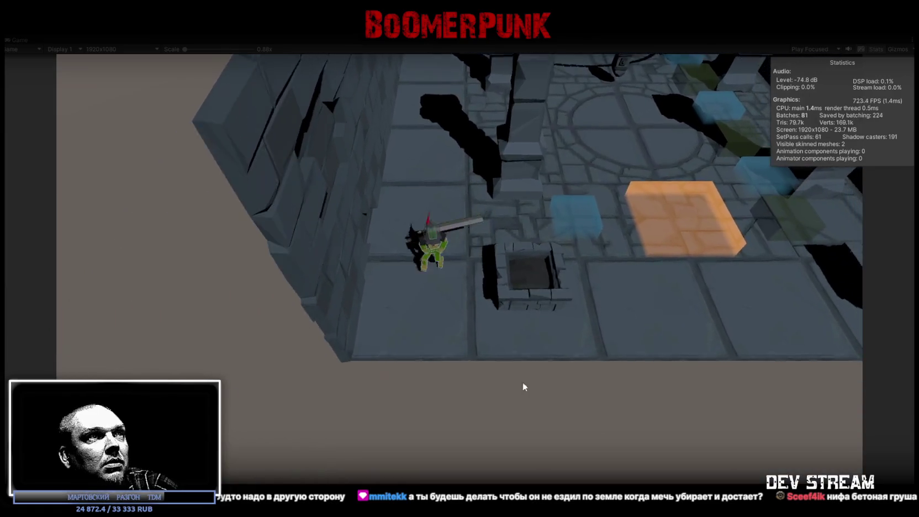
pyautogui.press('w')
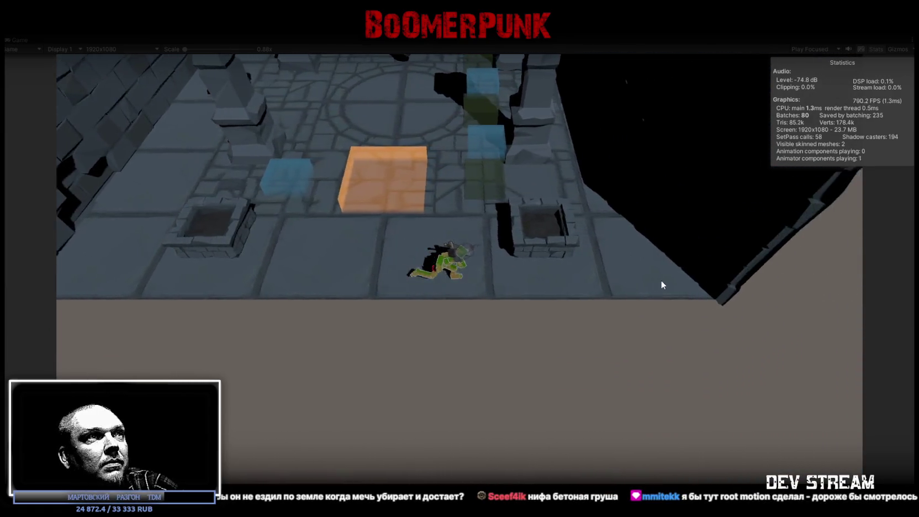
pyautogui.press('w')
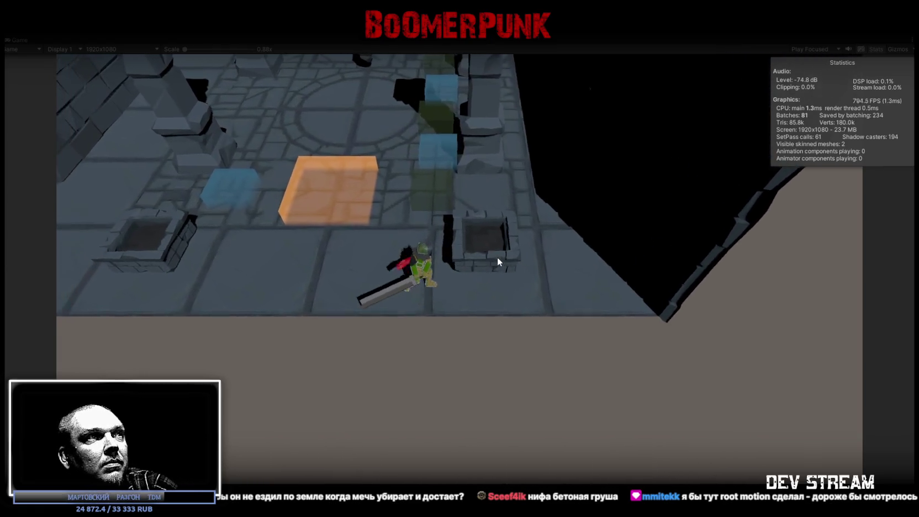
pyautogui.press('w')
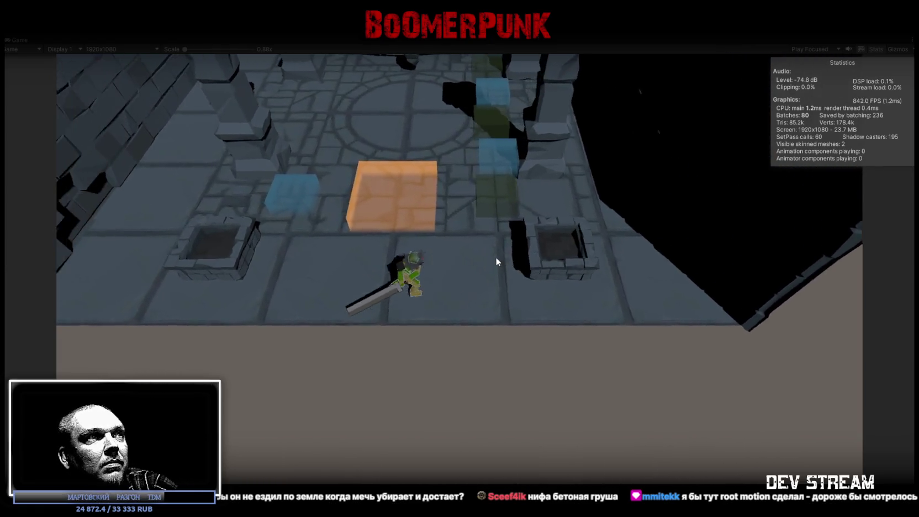
pyautogui.press('w')
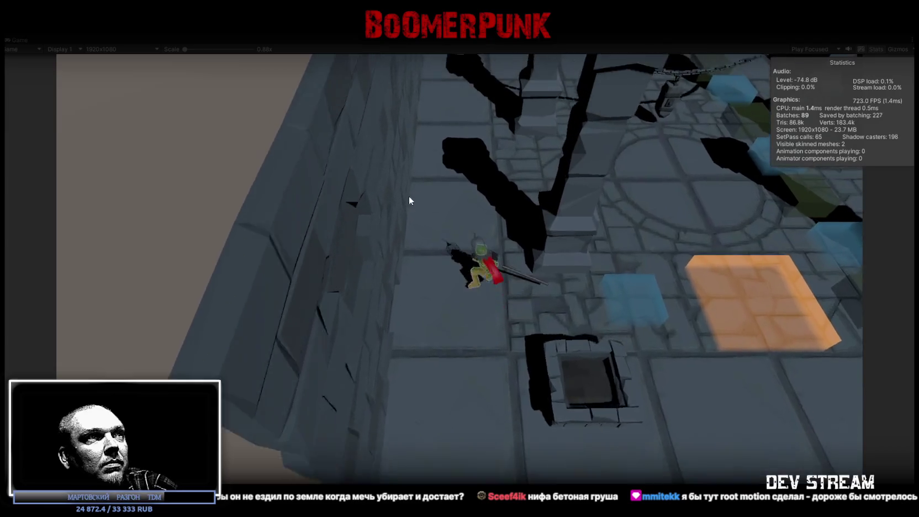
pyautogui.press('w')
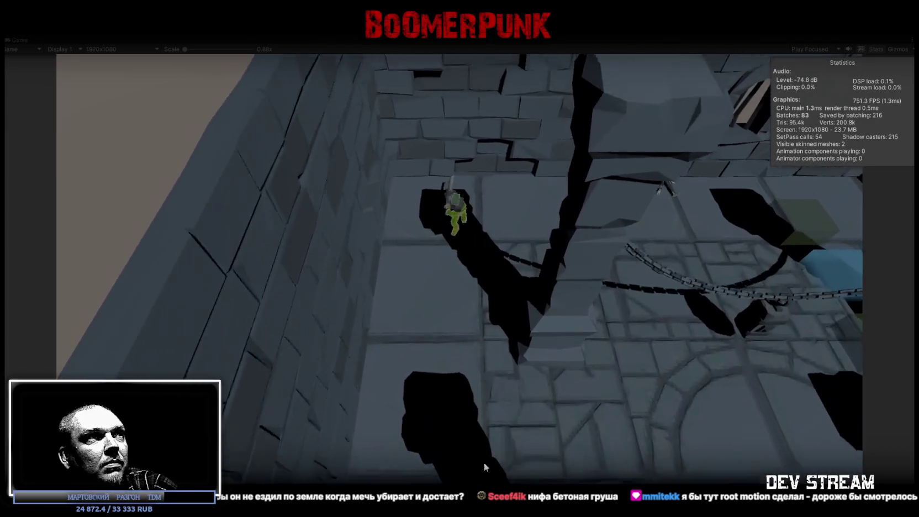
# Walk back toward the camera while swinging, spinning and slashing the sword
pyautogui.press('s')
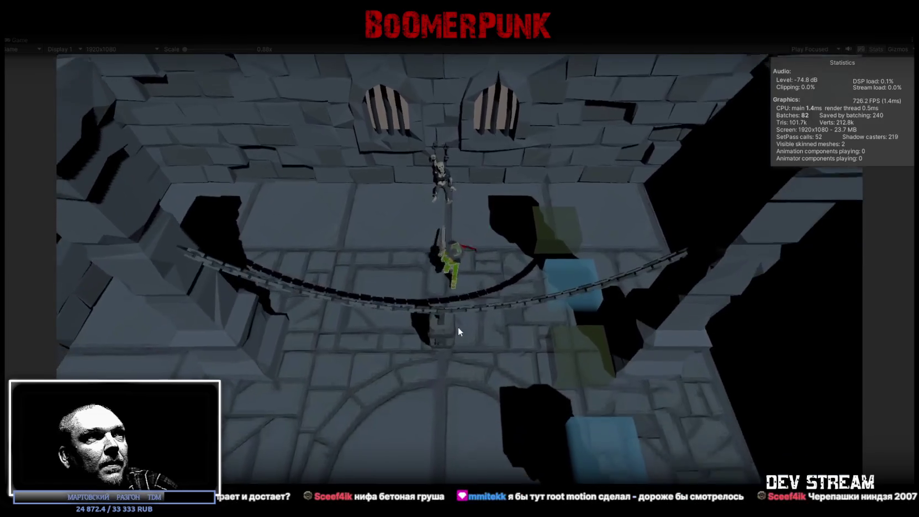
pyautogui.press('s')
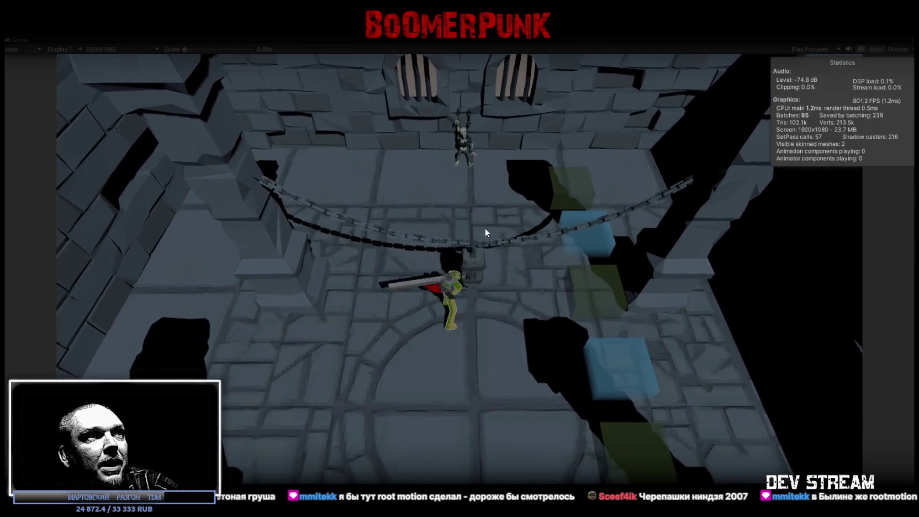
pyautogui.press('w')
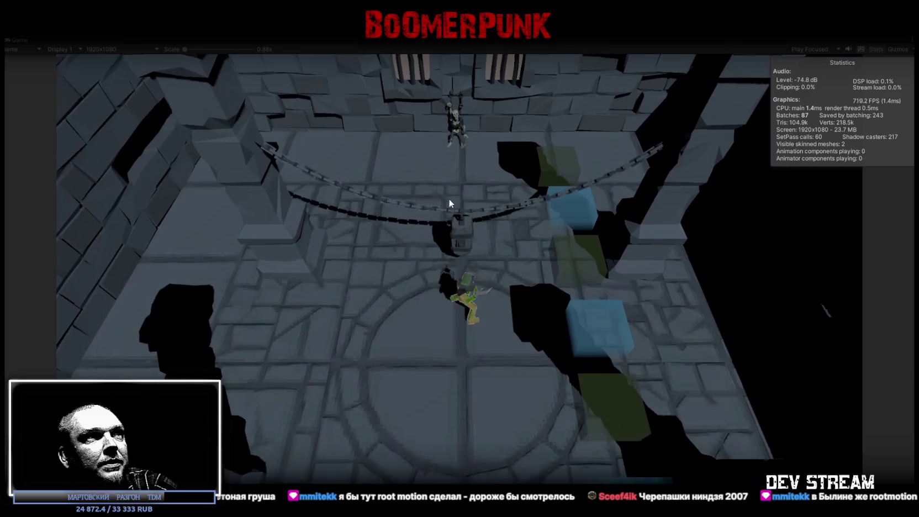
pyautogui.click(445, 198)
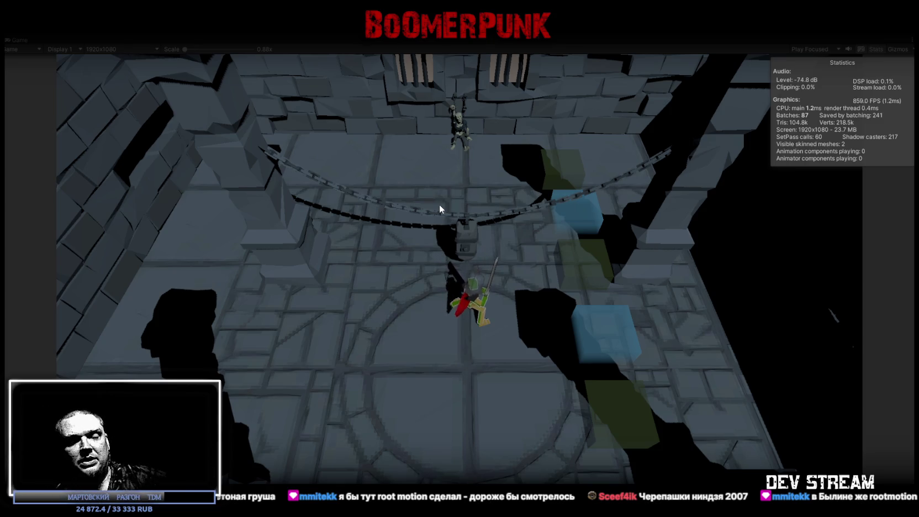
# Chain four sword swings and lunges, then walk south onto the orange tile
pyautogui.click(440, 204)
pyautogui.click(460, 273)
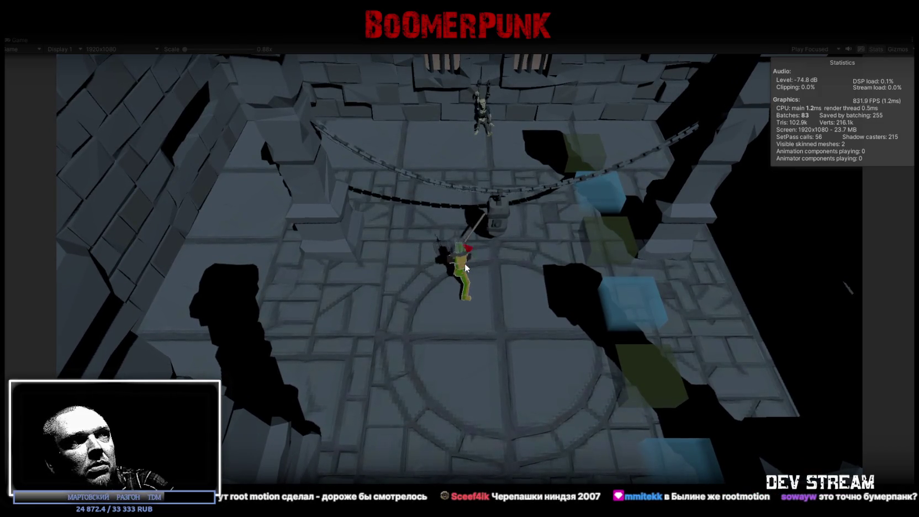
pyautogui.click(466, 261)
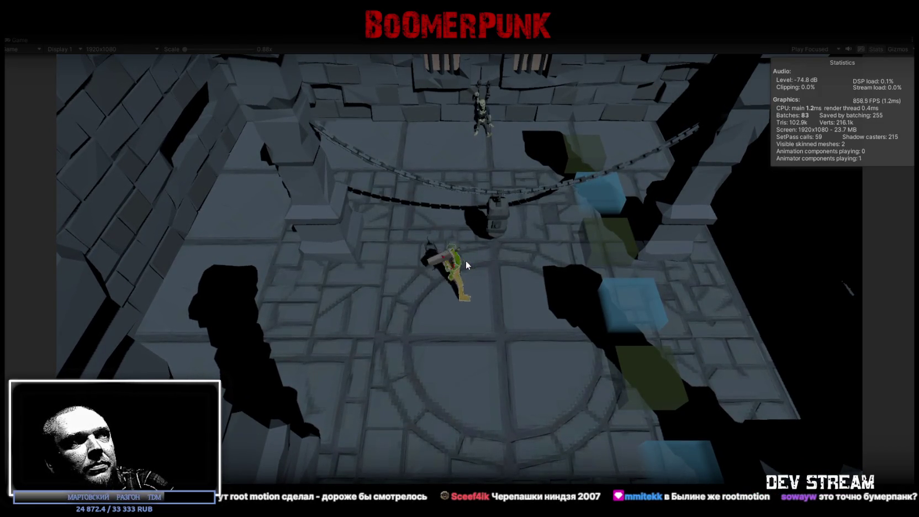
pyautogui.click(471, 286)
pyautogui.press('s')
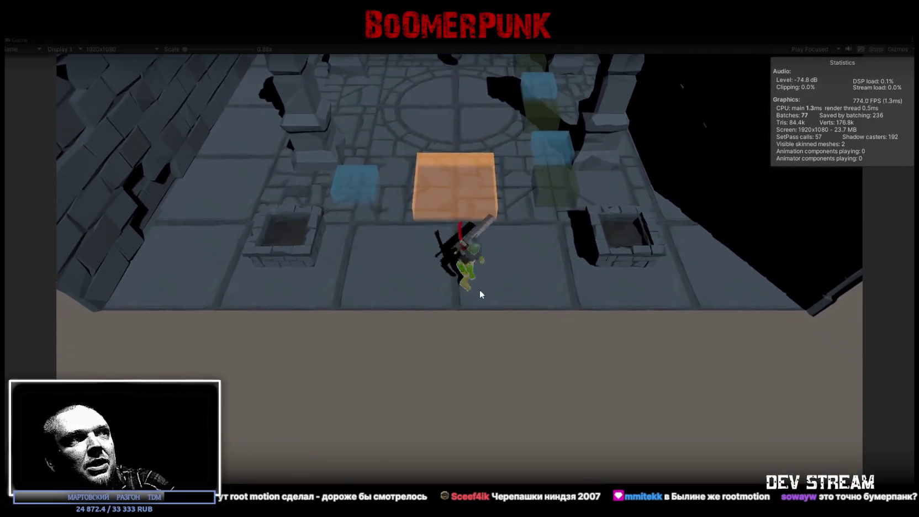
# Walk the character around the orange tile, toward the circular floor, and back onto it
pyautogui.press('r')
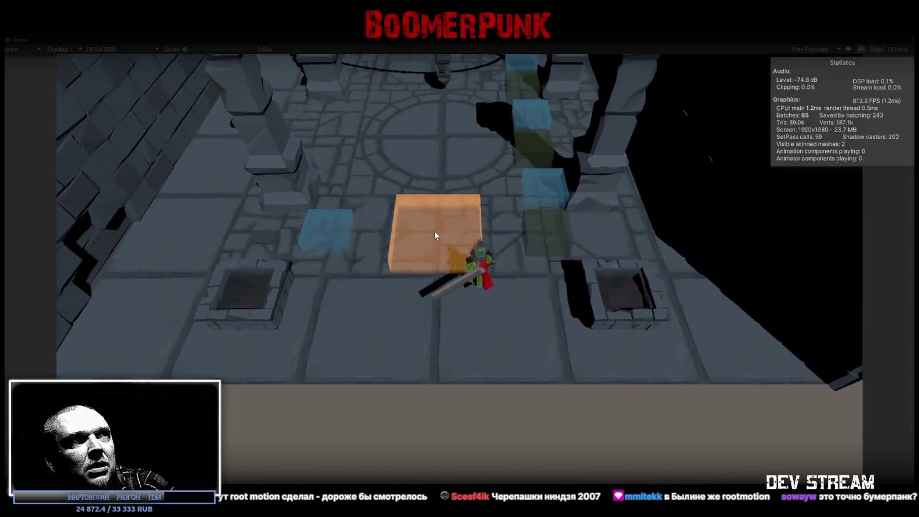
pyautogui.press('w')
pyautogui.press('w')
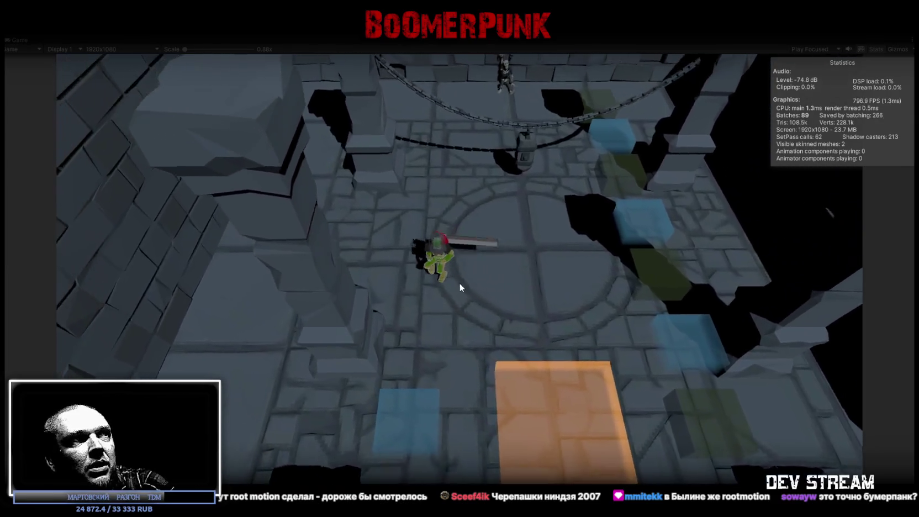
pyautogui.press('w')
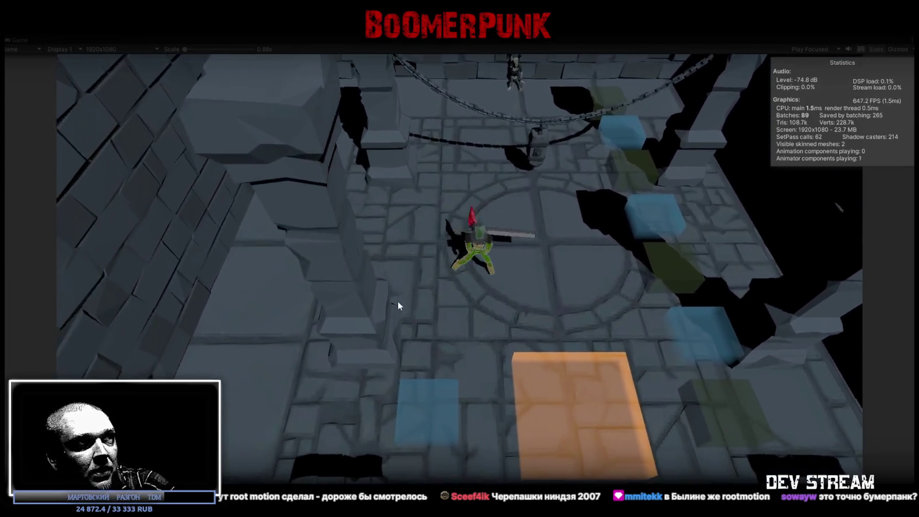
pyautogui.press('s')
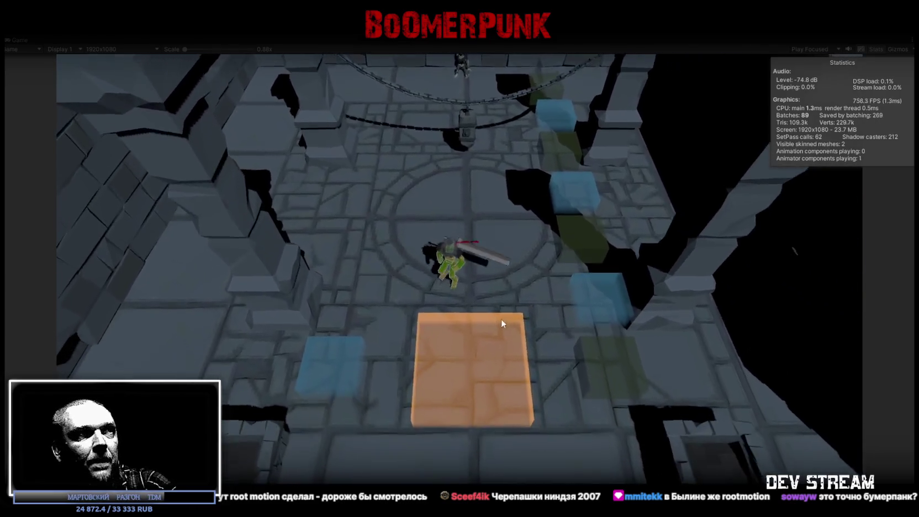
pyautogui.press('s')
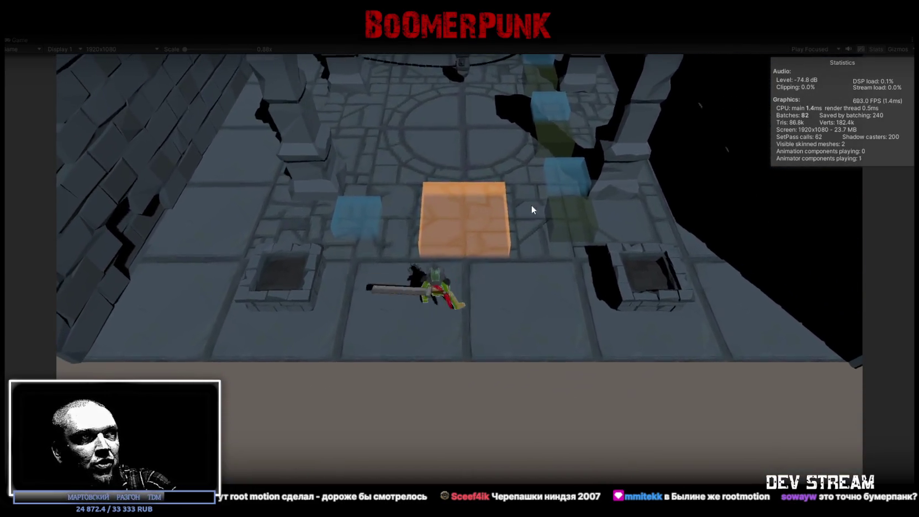
# Slash repeatedly, walk to the circle's centre, lunge-attack there, then head back south
pyautogui.click(469, 203)
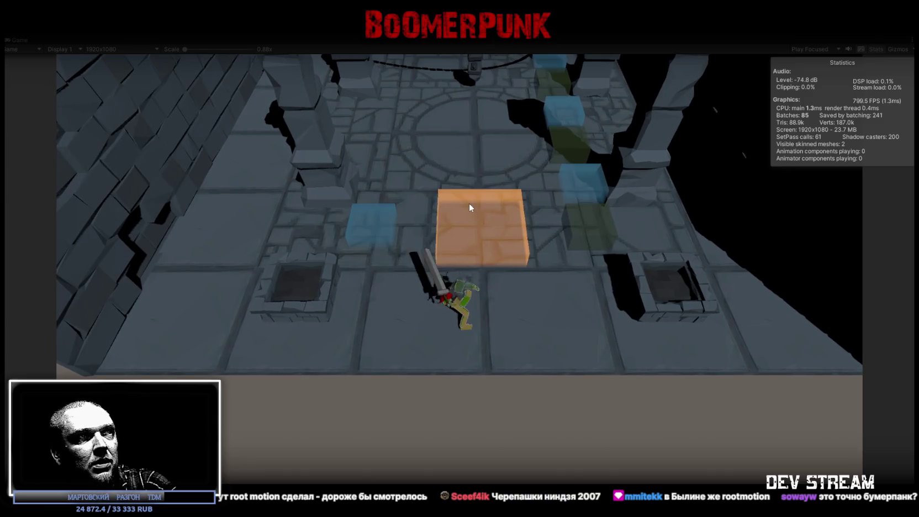
pyautogui.click(478, 213)
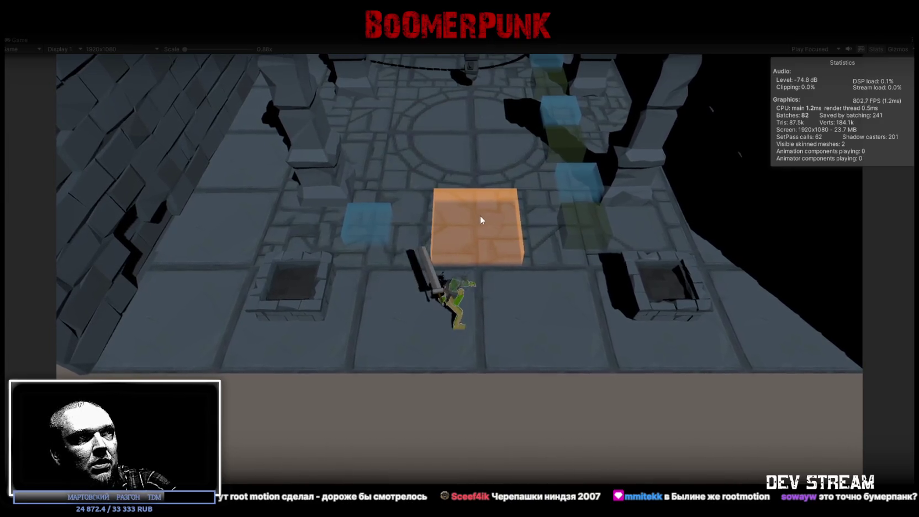
pyautogui.click(492, 222)
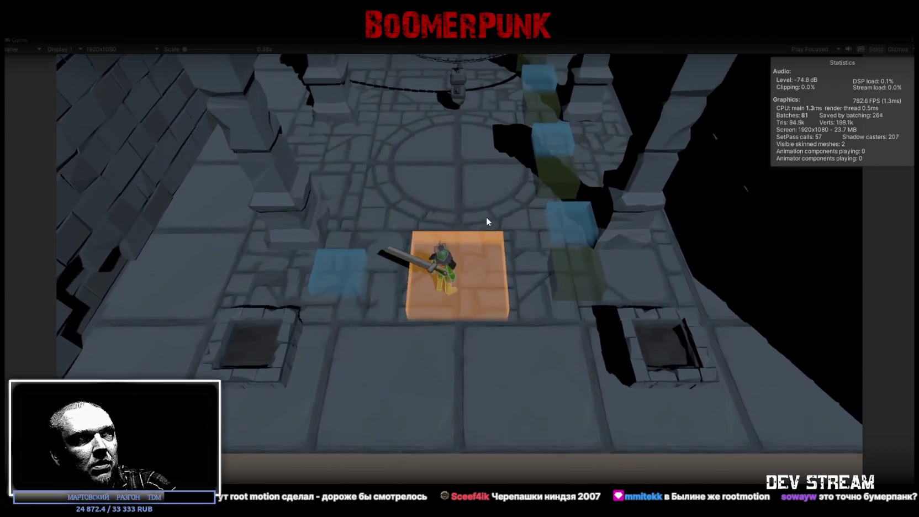
pyautogui.click(487, 217)
pyautogui.press('w')
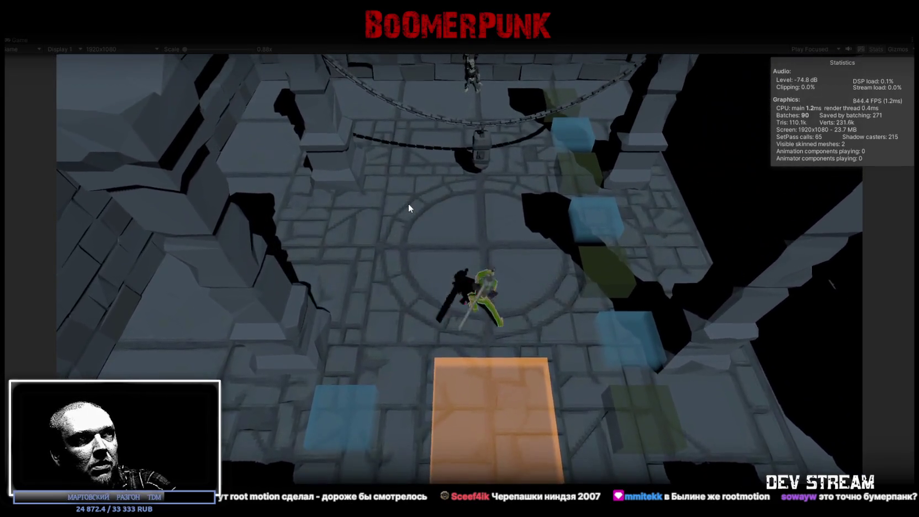
pyautogui.click(409, 207)
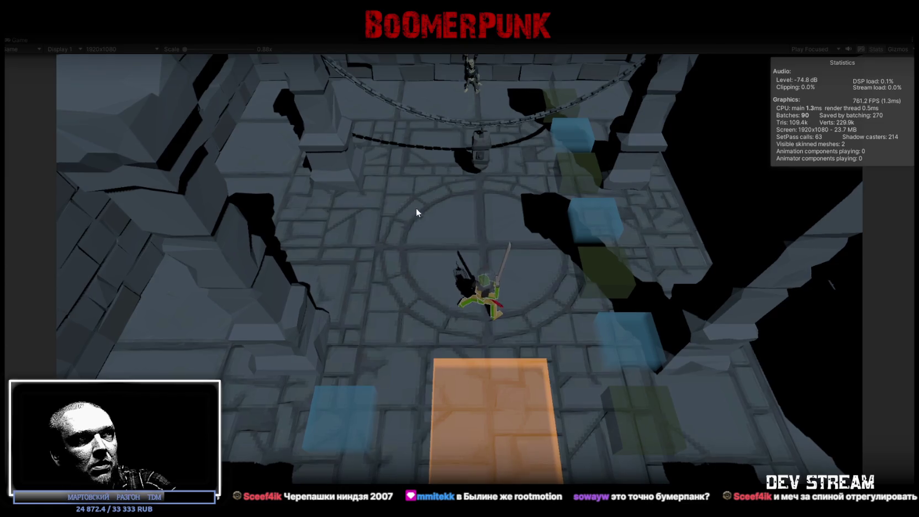
pyautogui.click(438, 253)
pyautogui.press('s')
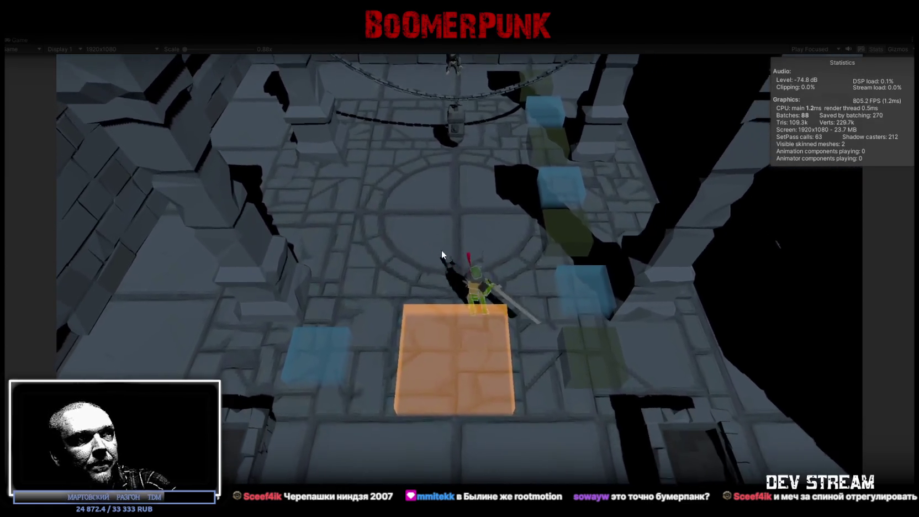
# Chain crouched, lunging, low, upward and horizontal sword attacks
pyautogui.click(473, 286)
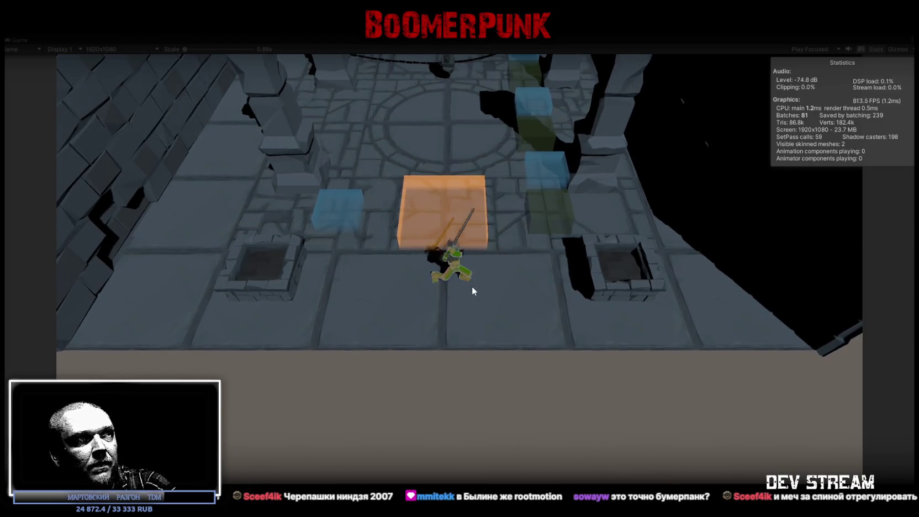
pyautogui.click(473, 288)
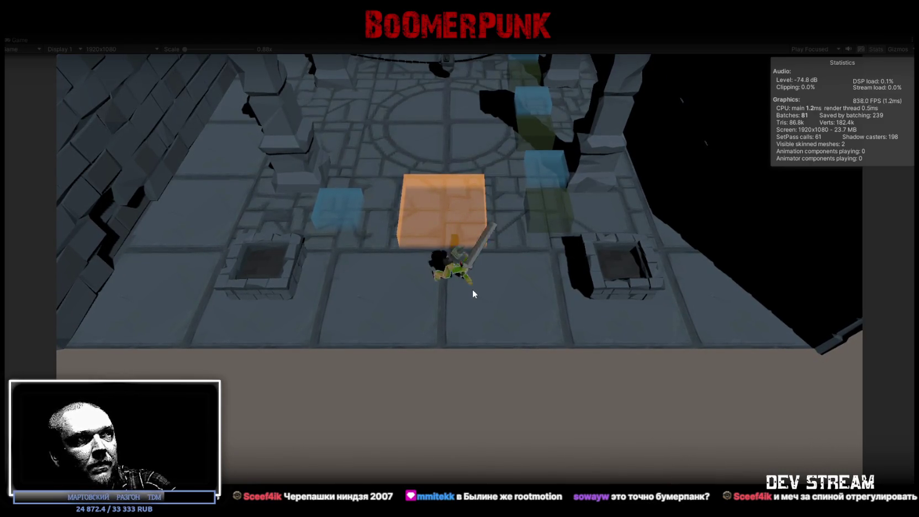
pyautogui.click(471, 289)
pyautogui.click(474, 293)
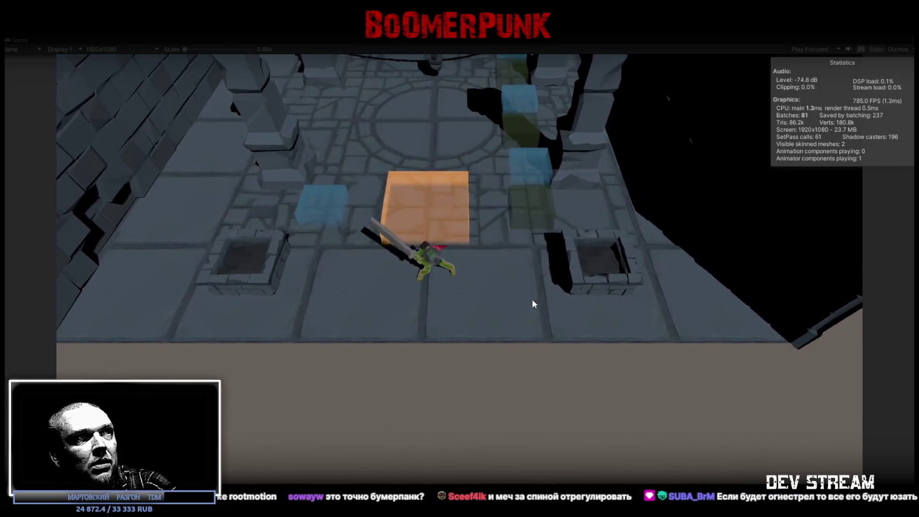
pyautogui.click(593, 312)
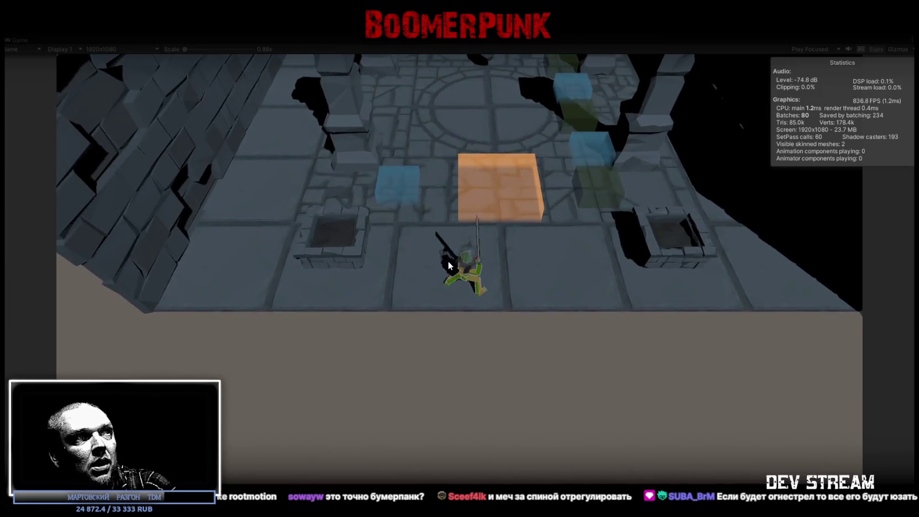
pyautogui.click(555, 281)
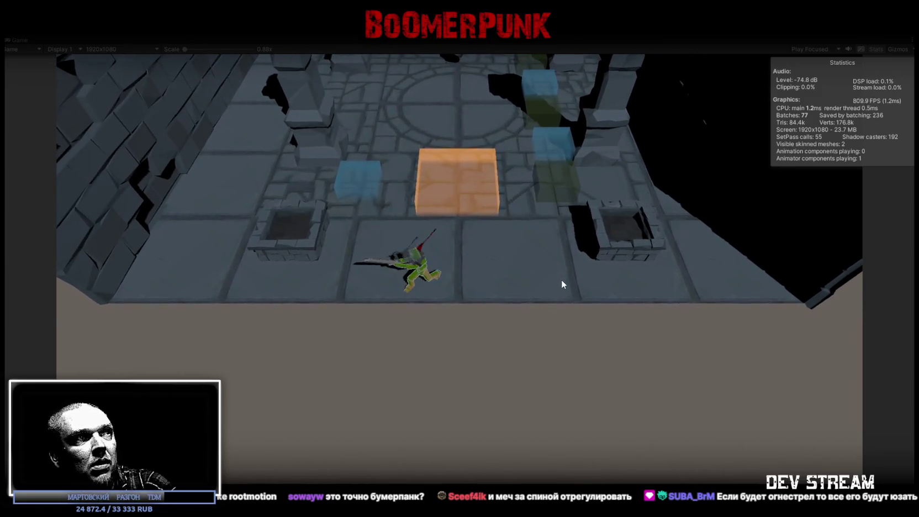
# Walk on and off the orange platform, swinging the sword along the way
pyautogui.press('w')
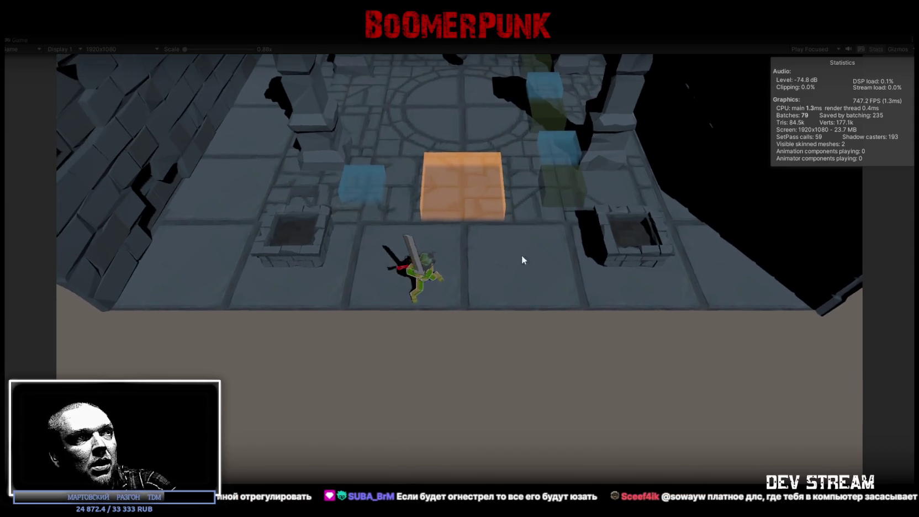
pyautogui.press('w')
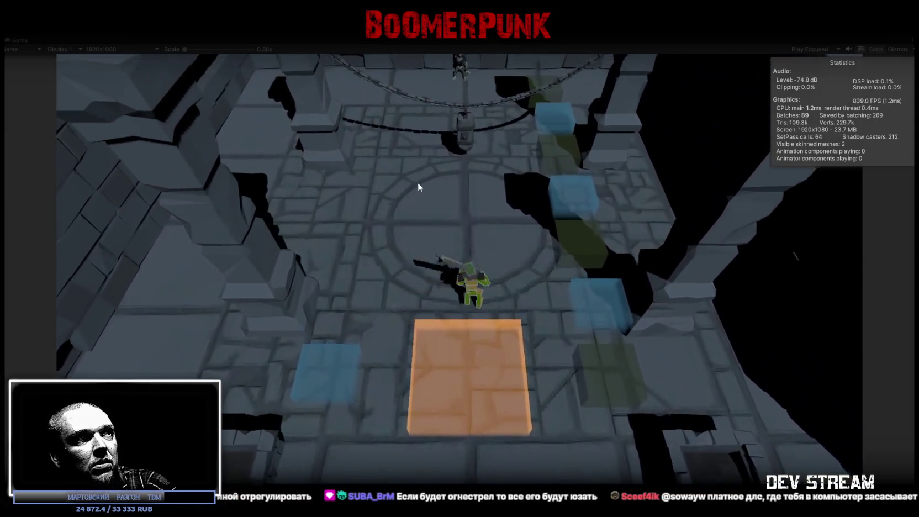
pyautogui.click(418, 187)
pyautogui.click(419, 194)
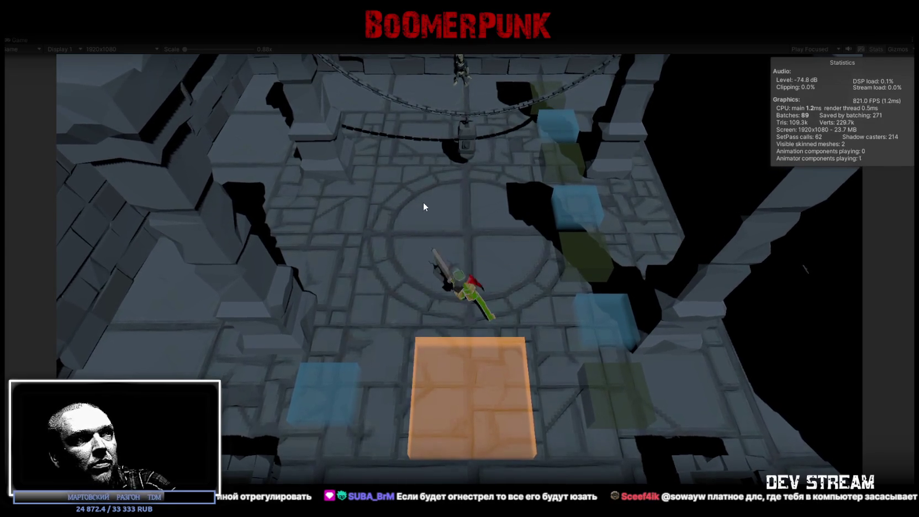
pyautogui.press('w')
pyautogui.press('s')
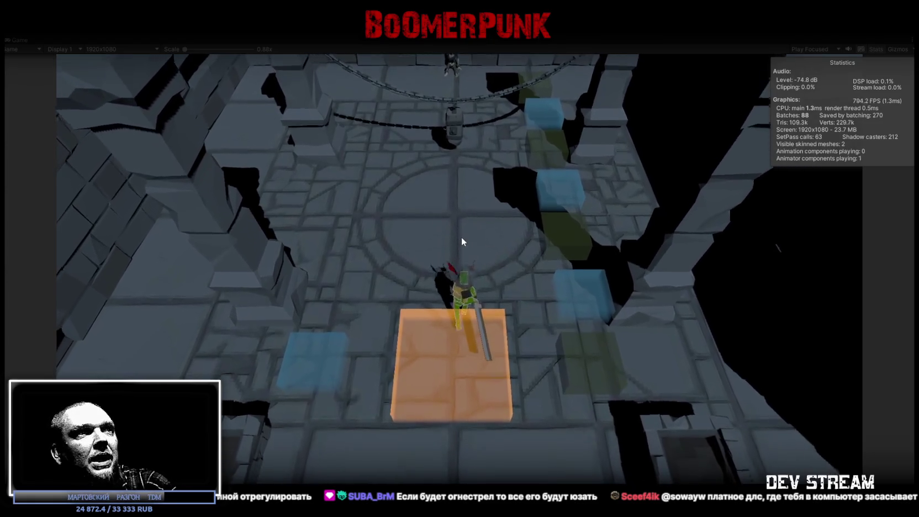
pyautogui.click(450, 237)
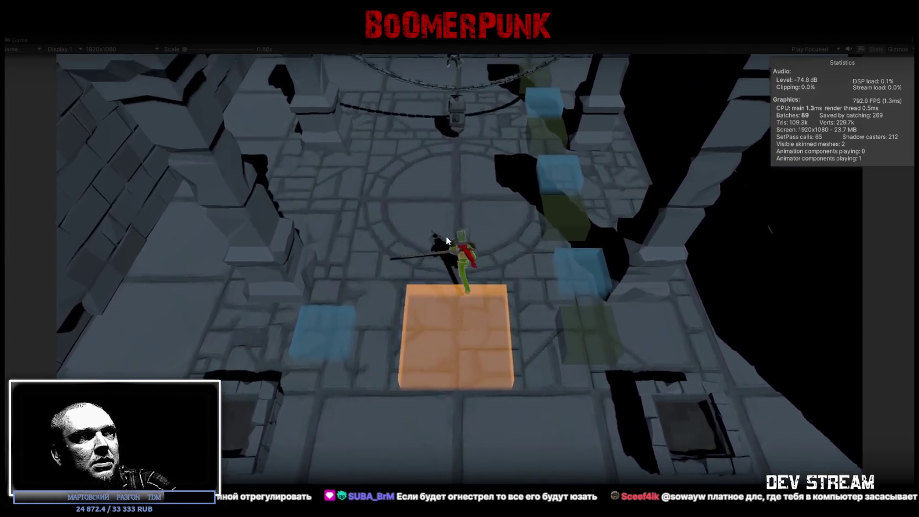
pyautogui.press('w')
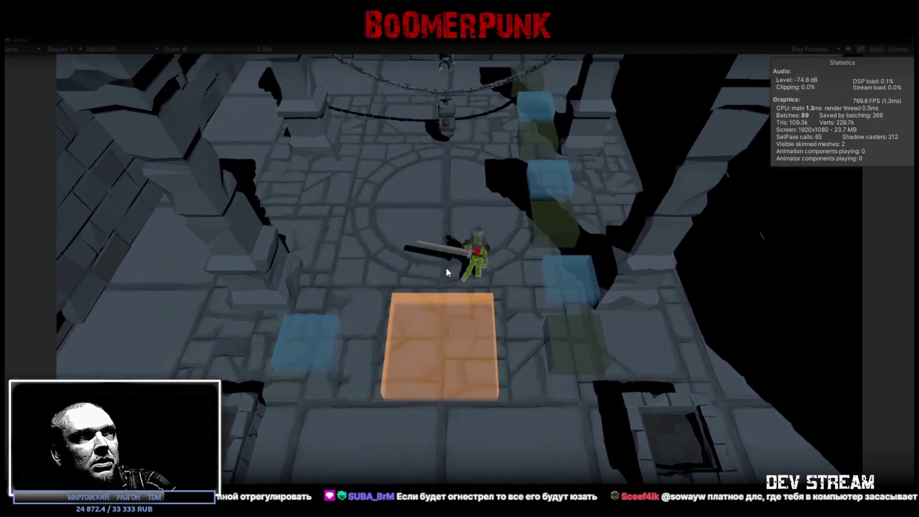
pyautogui.press('w')
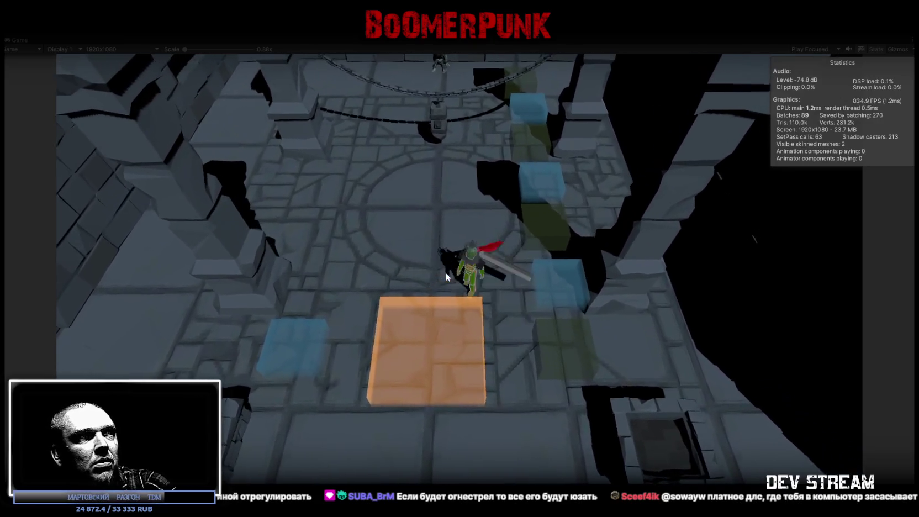
pyautogui.click(459, 261)
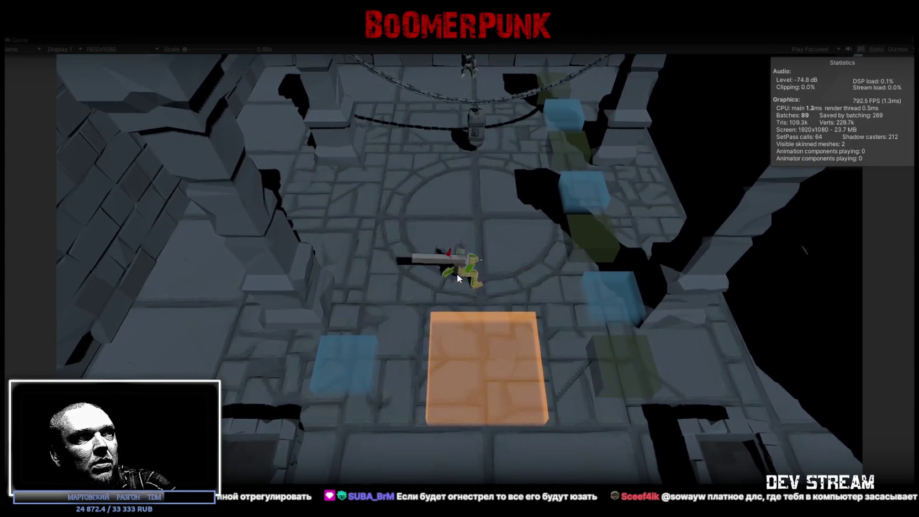
# Step down toward the lower edge, slash left and right several times, then walk forward
pyautogui.press('s')
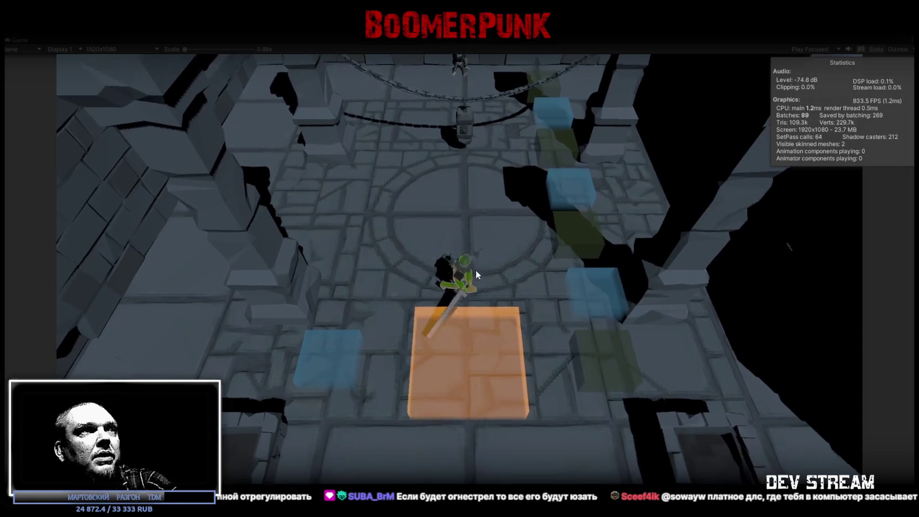
pyautogui.press('s')
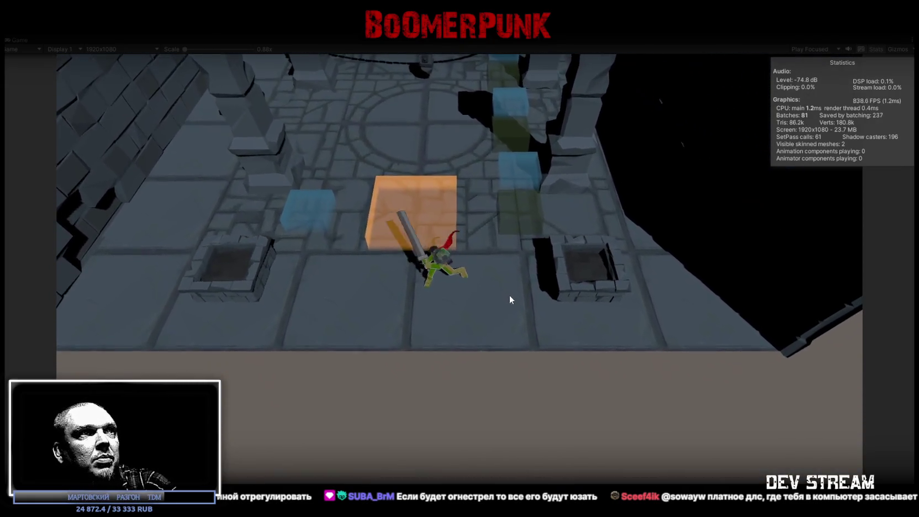
pyautogui.click(515, 302)
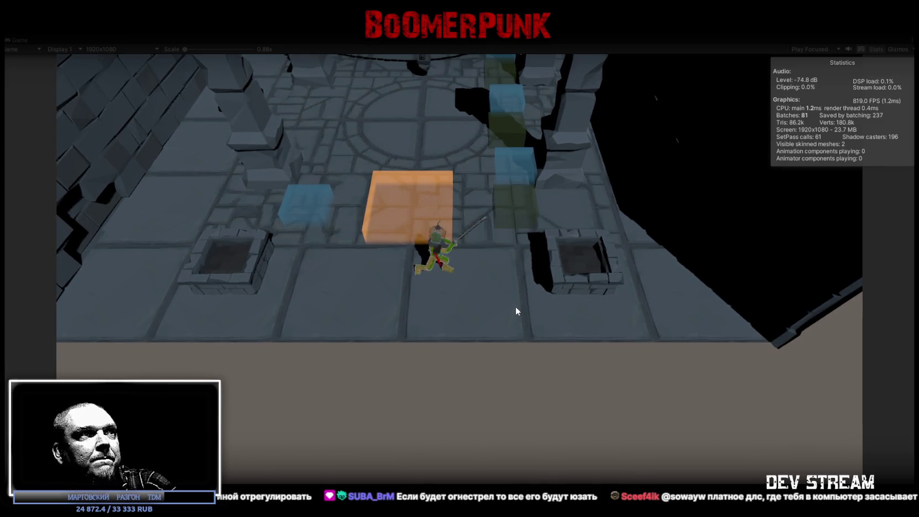
pyautogui.click(516, 307)
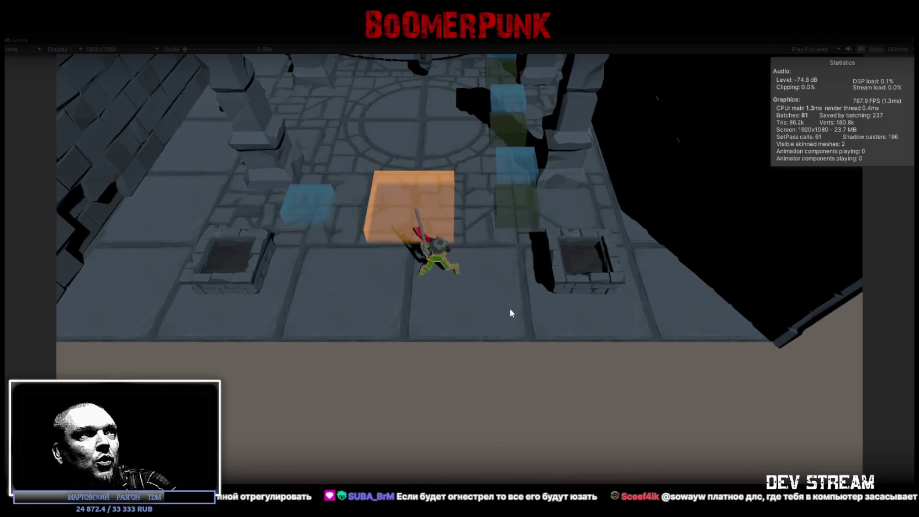
pyautogui.click(511, 310)
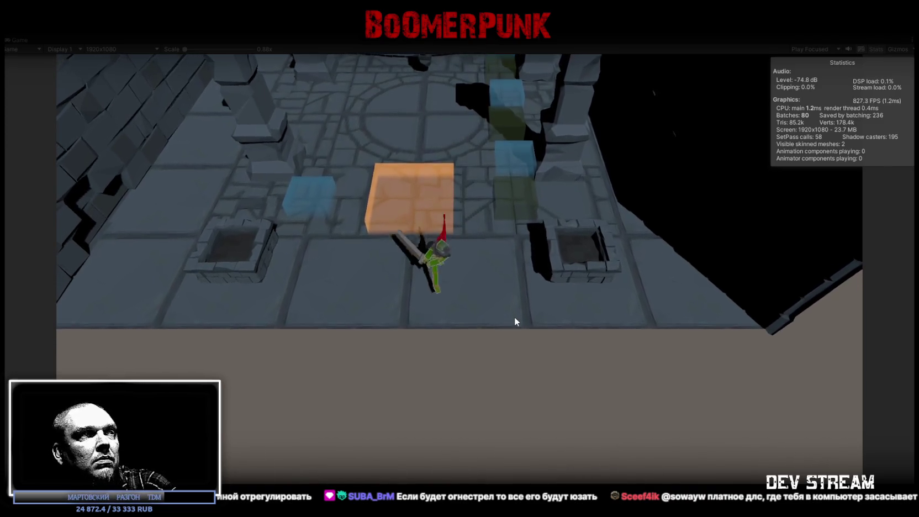
pyautogui.click(476, 259)
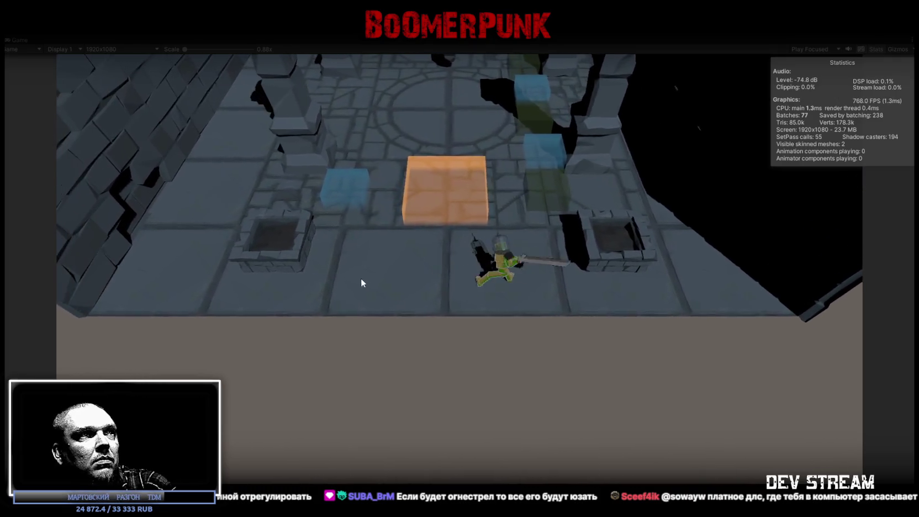
pyautogui.click(396, 263)
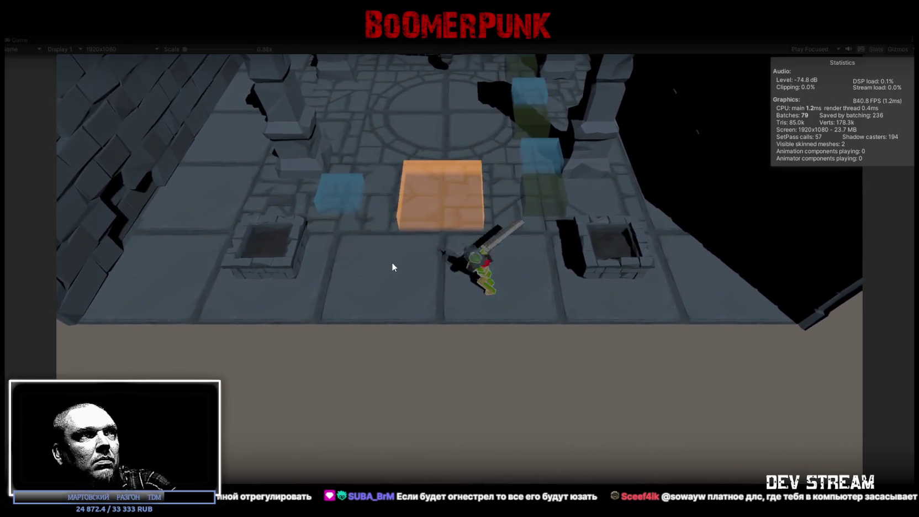
pyautogui.click(395, 263)
pyautogui.press('w')
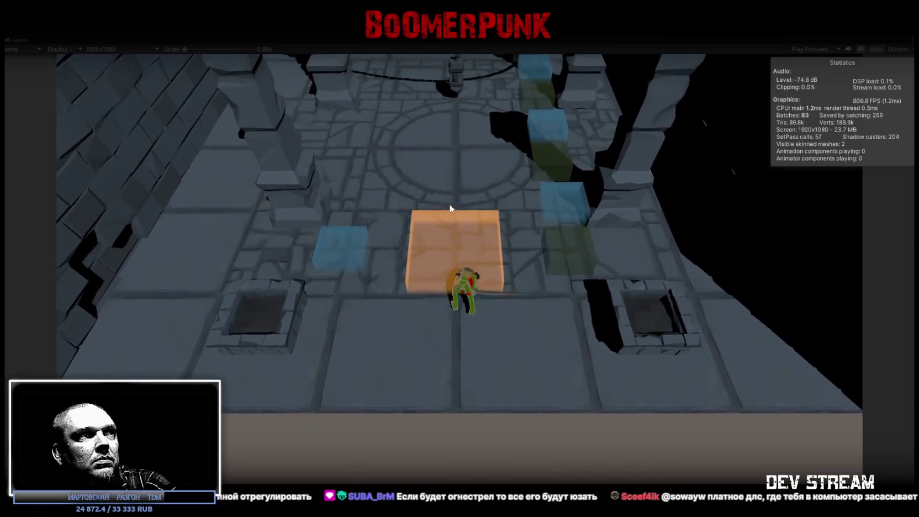
# Walk between the orange block and the central circle, ending at the circle's centre
pyautogui.press('s')
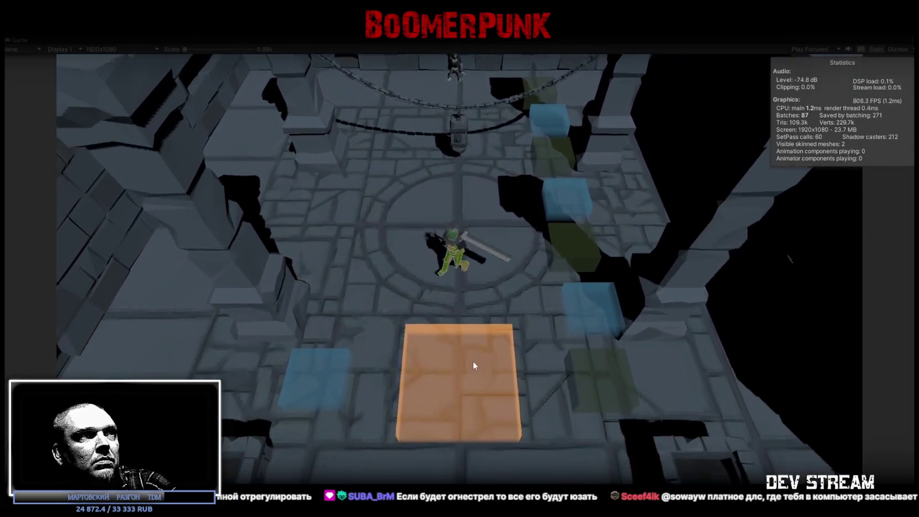
pyautogui.press('w')
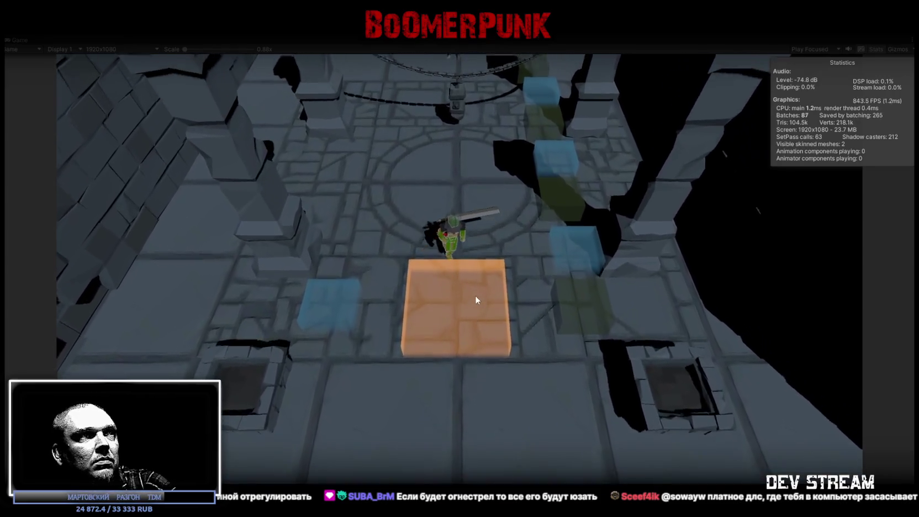
pyautogui.press('w')
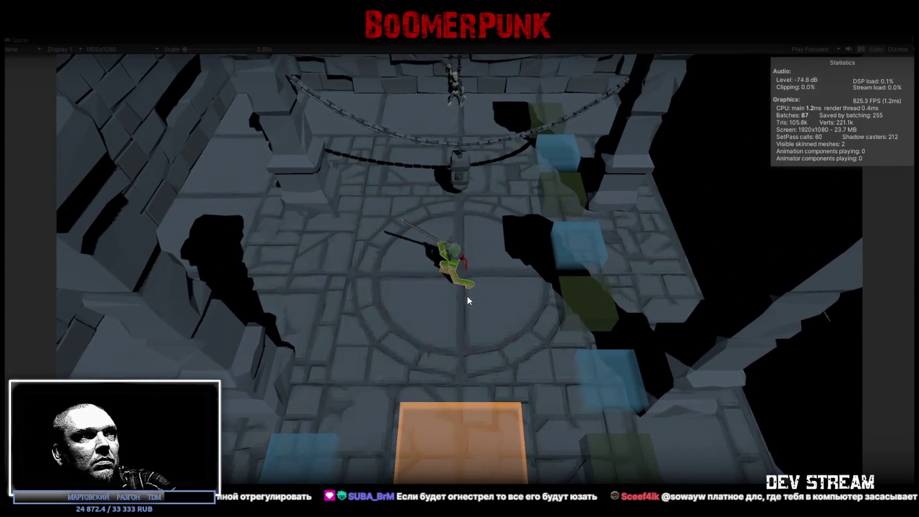
pyautogui.press('s')
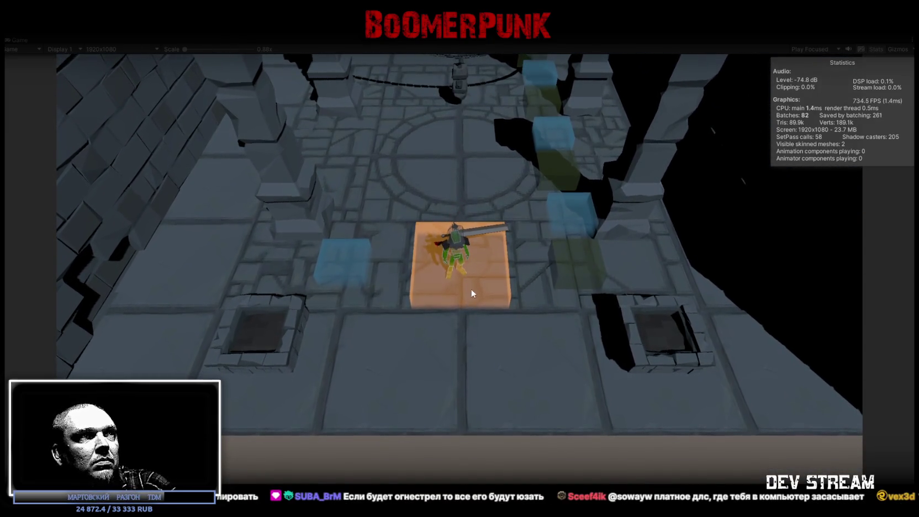
pyautogui.press('s')
pyautogui.press('w')
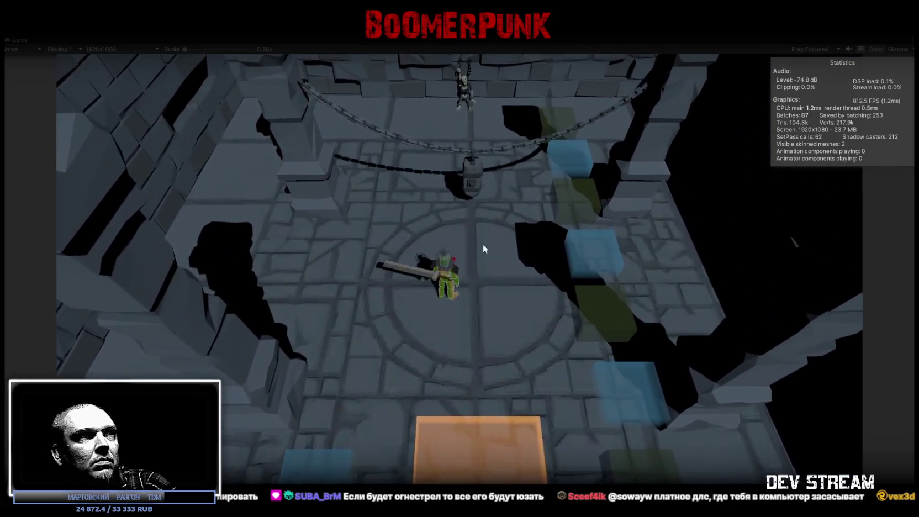
pyautogui.press('a')
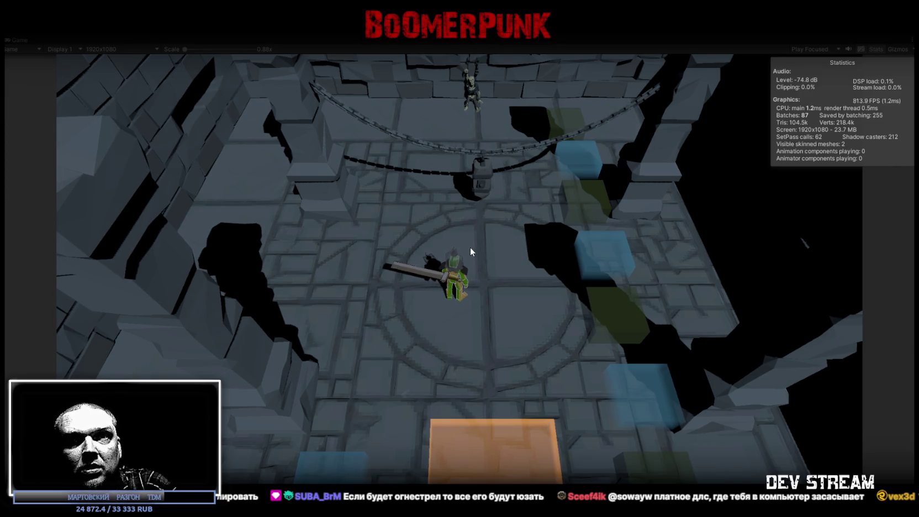
pyautogui.press('a')
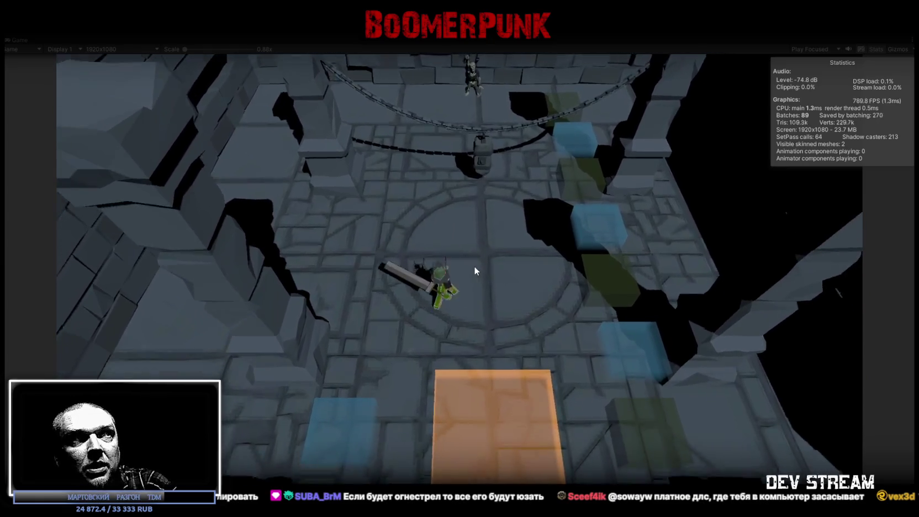
# Walk the character up the room toward the chains, then turn it back toward the bottom
pyautogui.press('w')
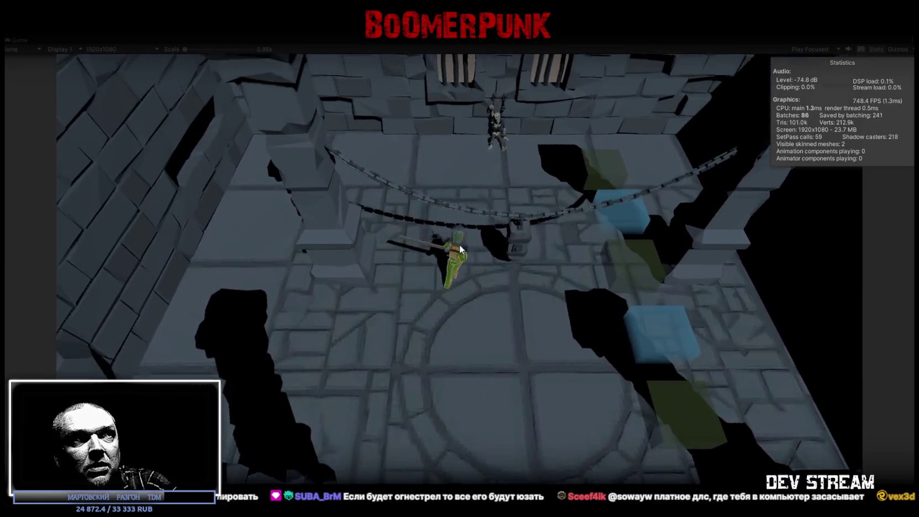
pyautogui.press('w')
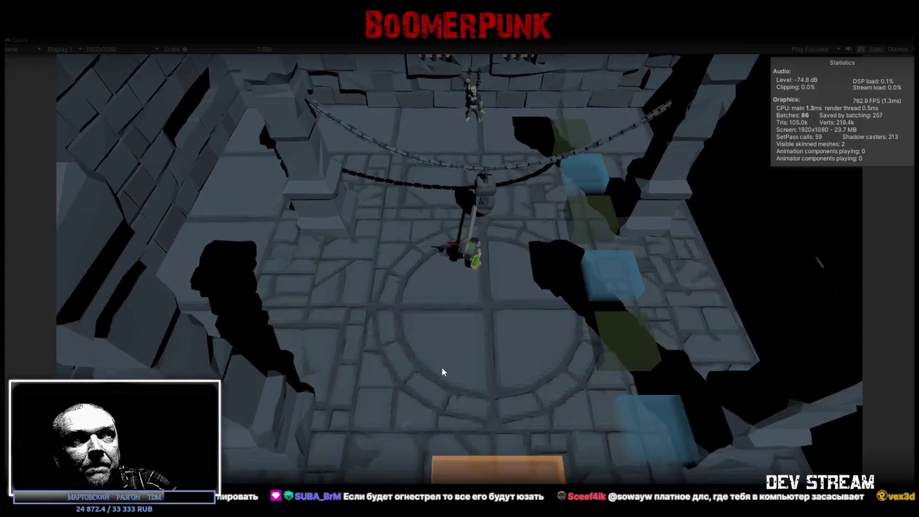
pyautogui.press('w')
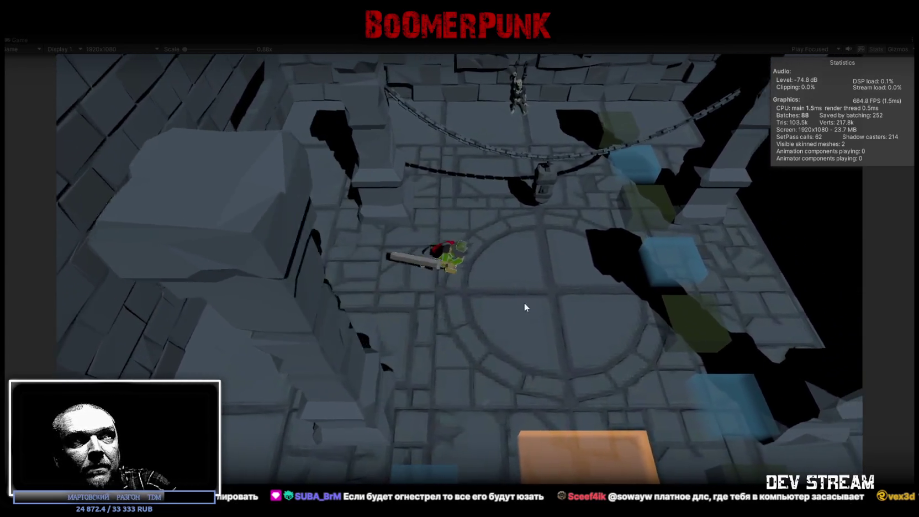
pyautogui.press('s')
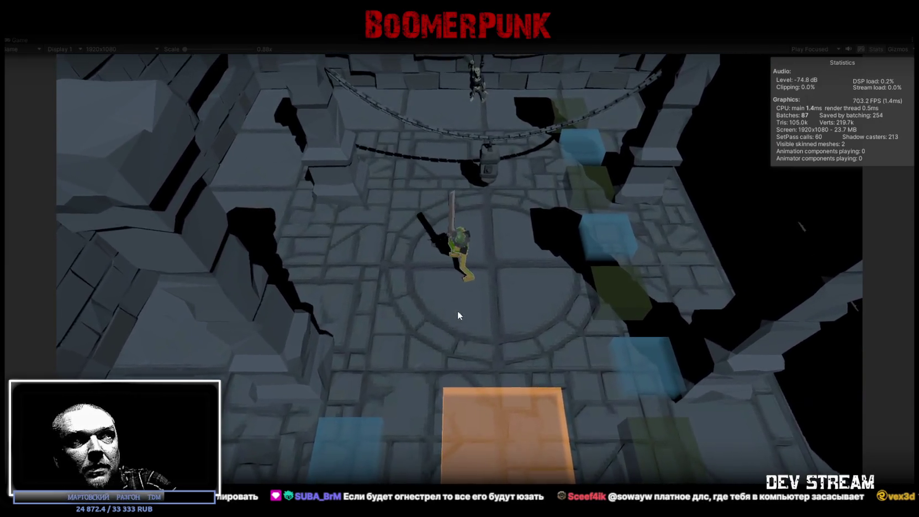
# Swing the sword eight times in a row, leaving red swing trails
pyautogui.click(462, 301)
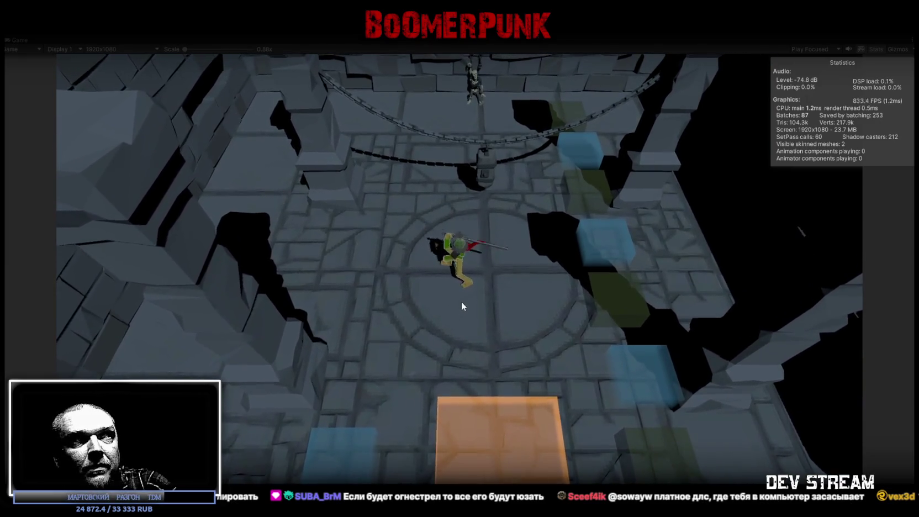
pyautogui.click(522, 240)
pyautogui.click(336, 304)
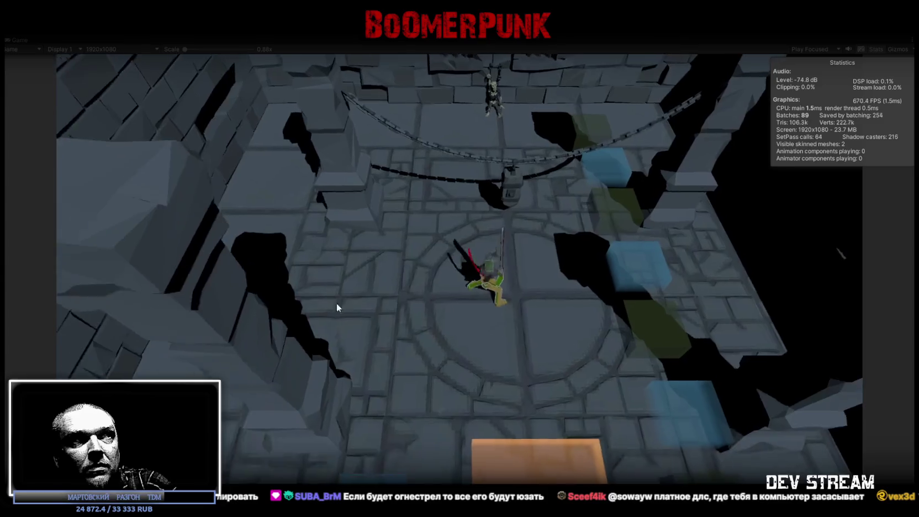
pyautogui.click(539, 256)
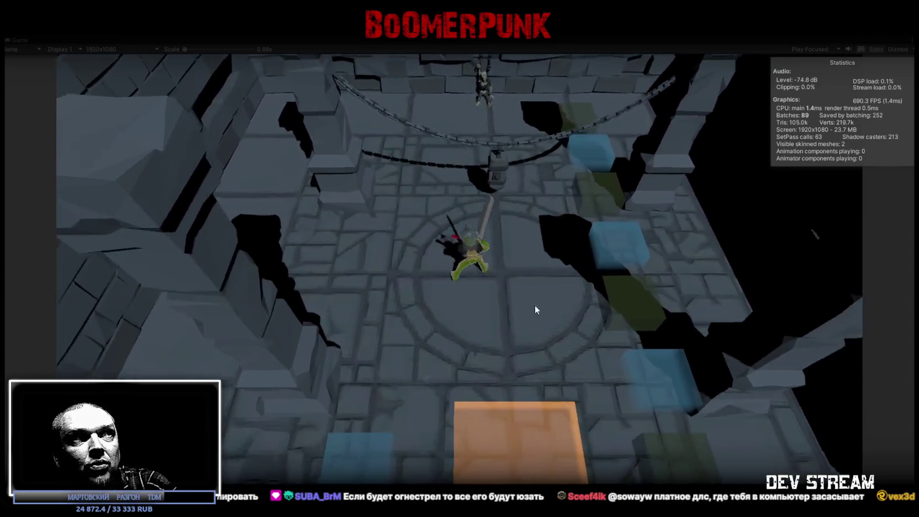
pyautogui.click(592, 345)
pyautogui.click(489, 230)
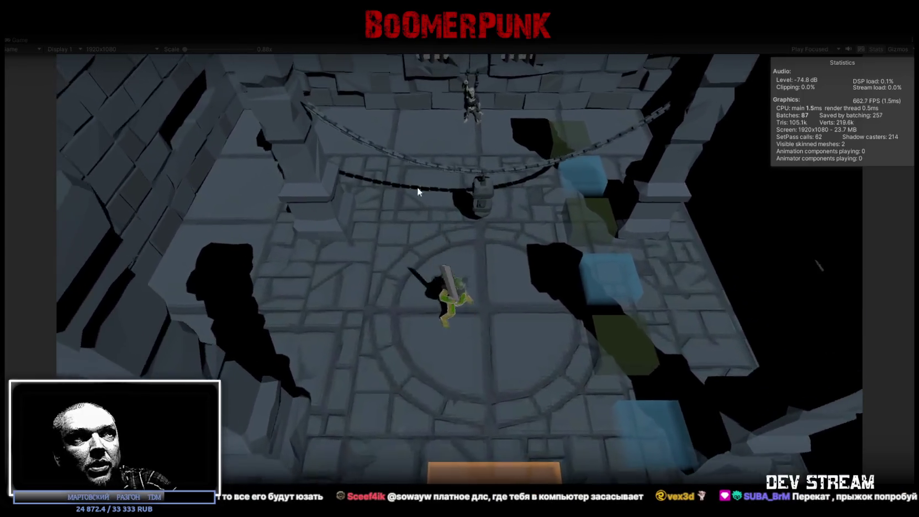
pyautogui.click(607, 306)
pyautogui.click(627, 293)
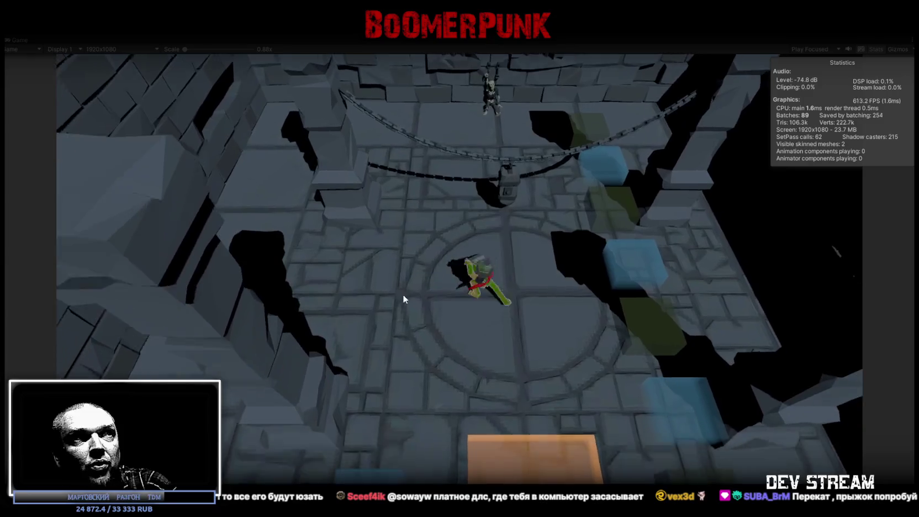
# Advance toward the chained gate and drift left while slashing the sword repeatedly
pyautogui.press('w')
pyautogui.click(449, 234)
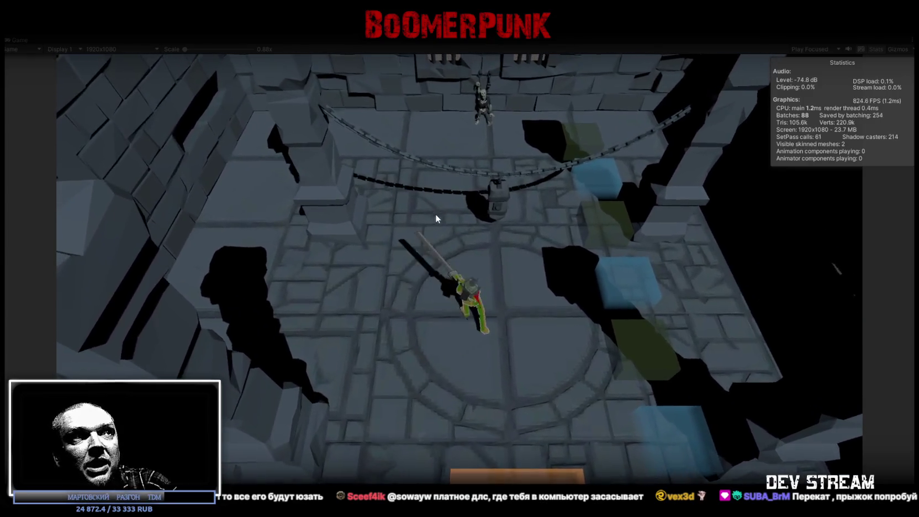
pyautogui.press('a')
pyautogui.click(459, 191)
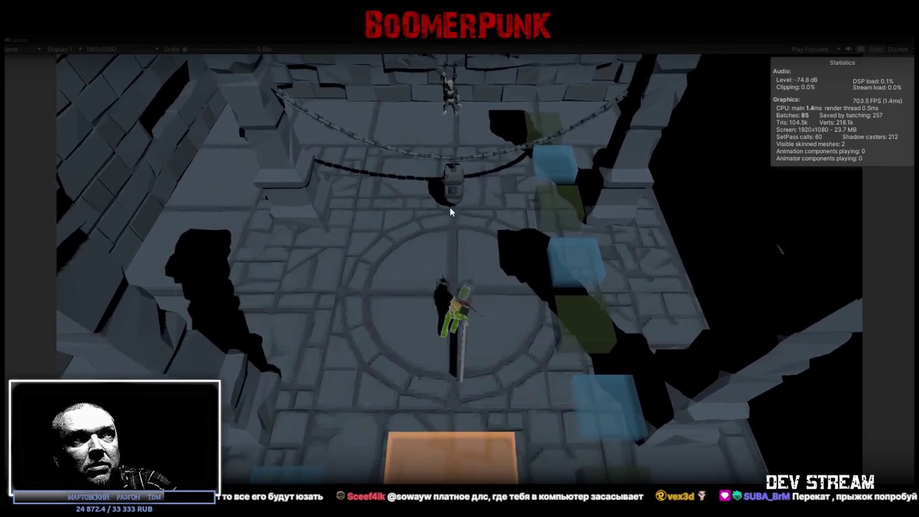
pyautogui.click(437, 171)
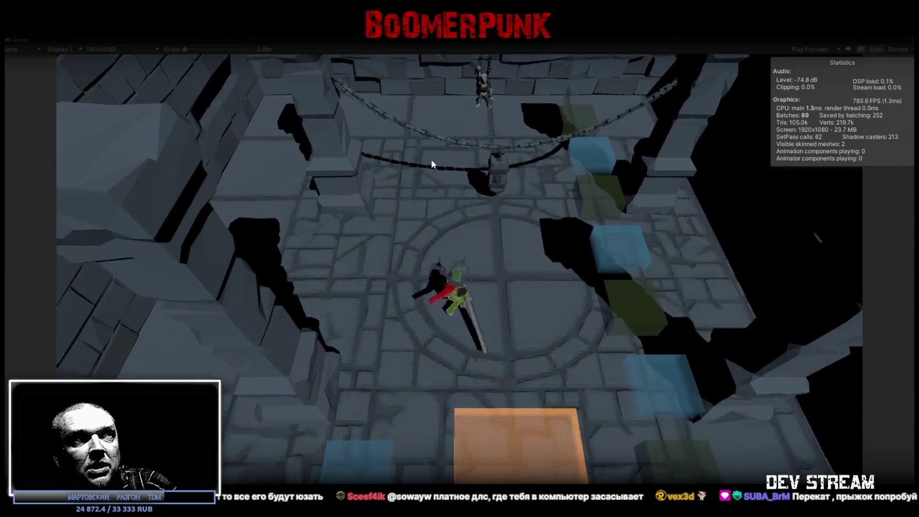
pyautogui.click(442, 168)
pyautogui.press('w')
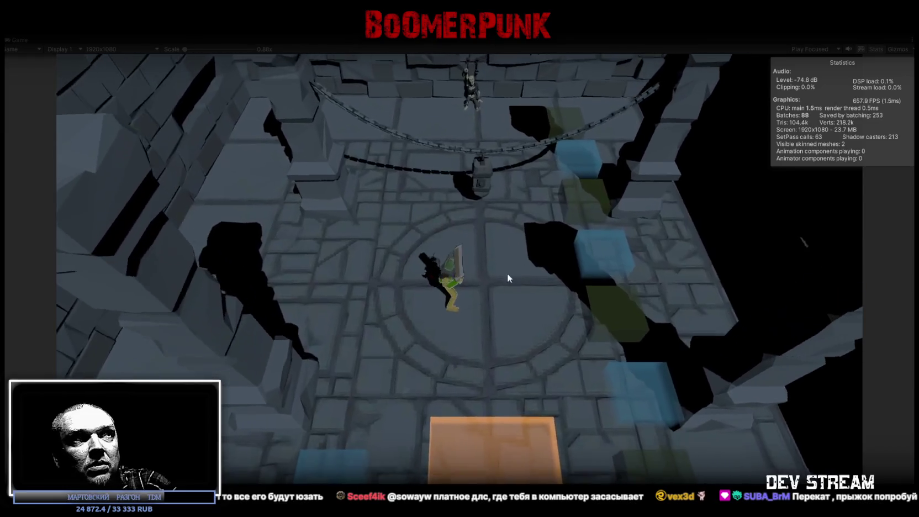
pyautogui.click(475, 282)
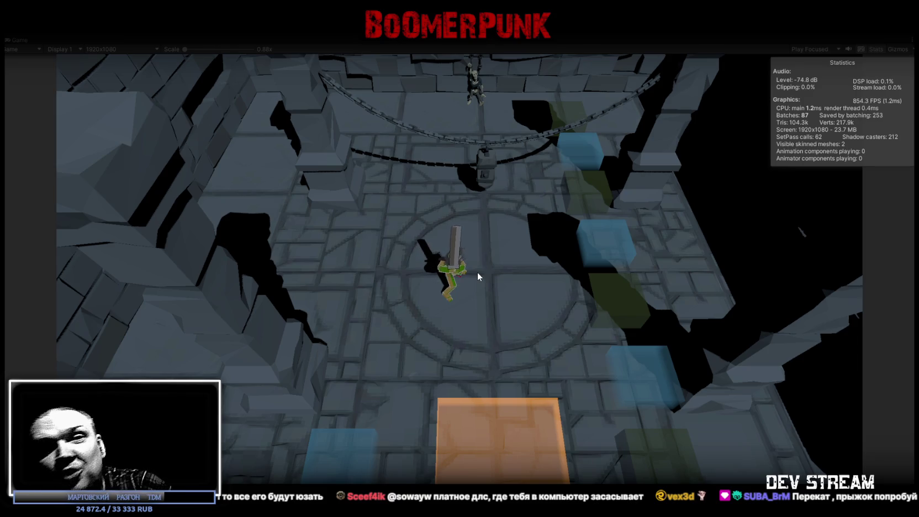
# Run up the room to the left wall, down past the square pit, and back toward the center
pyautogui.press('w')
pyautogui.press('s')
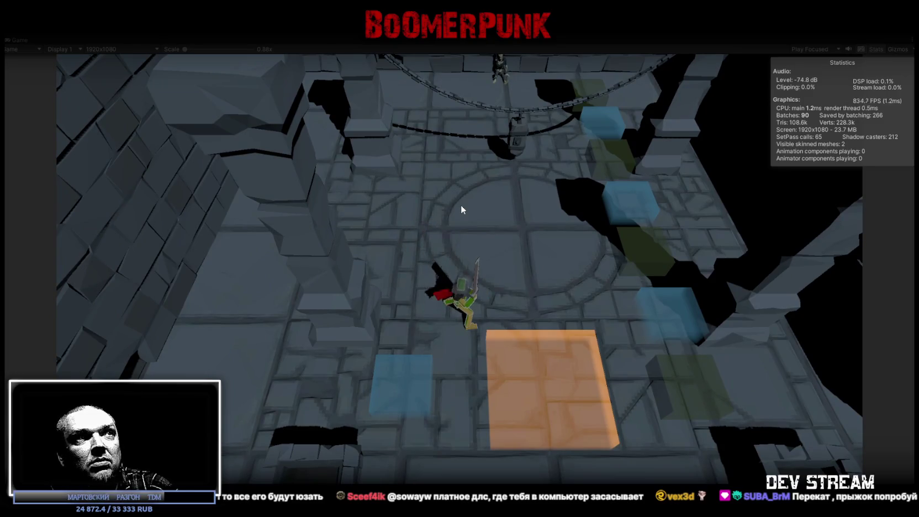
pyautogui.press('w')
pyautogui.press('w')
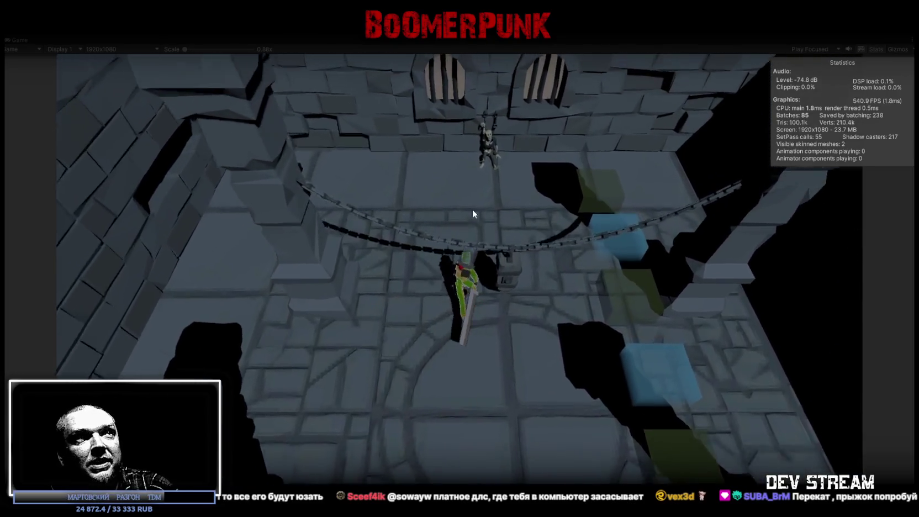
pyautogui.press('a')
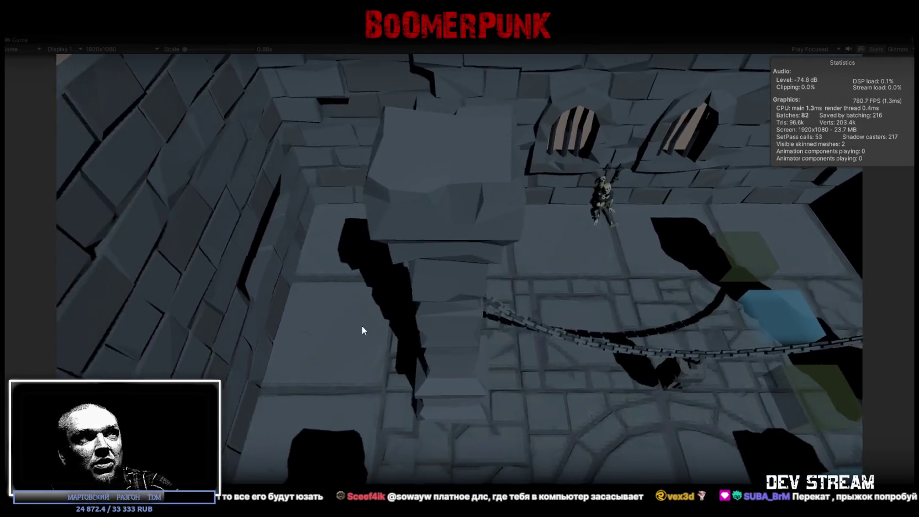
pyautogui.press('s')
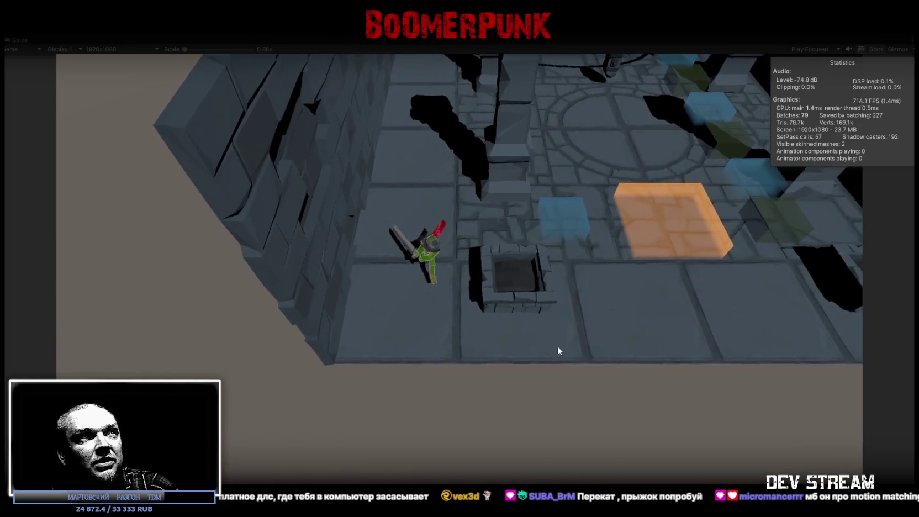
pyautogui.press('d')
pyautogui.press('d')
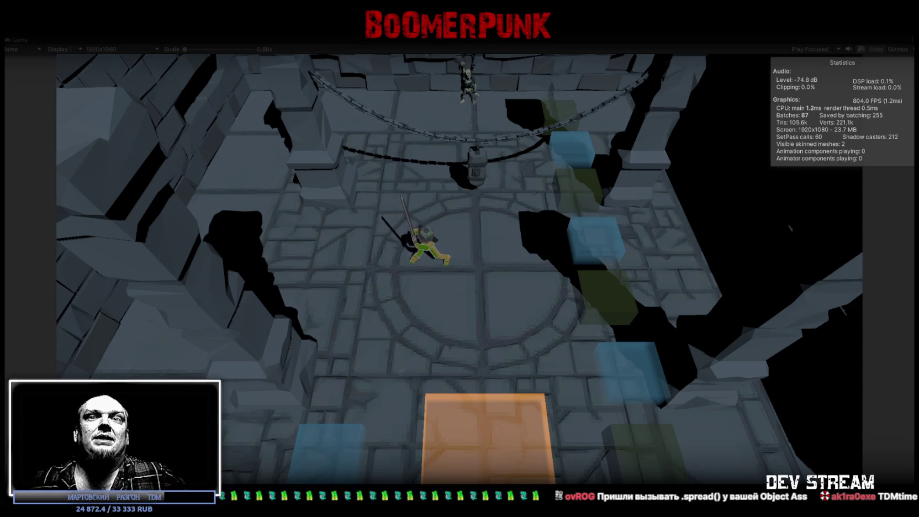
# Walk the character up and down the arena, then swing the sword three times
pyautogui.press('w')
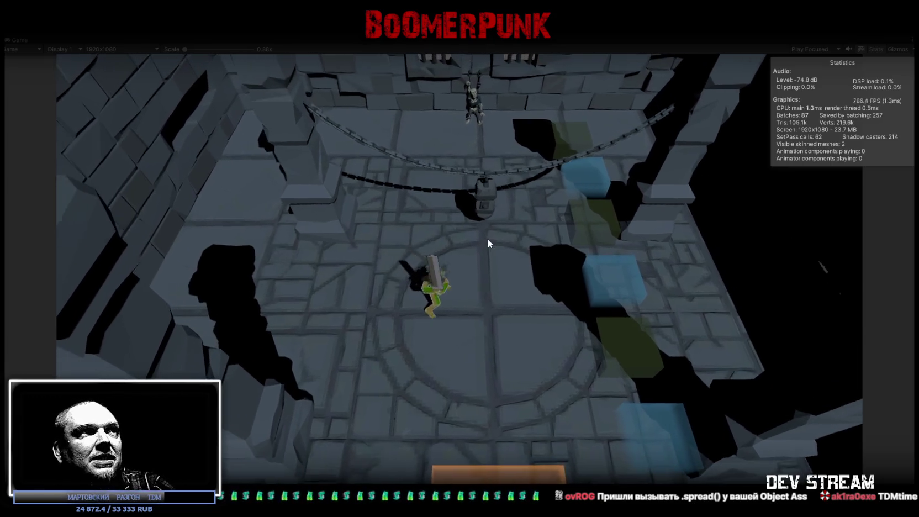
pyautogui.press('w')
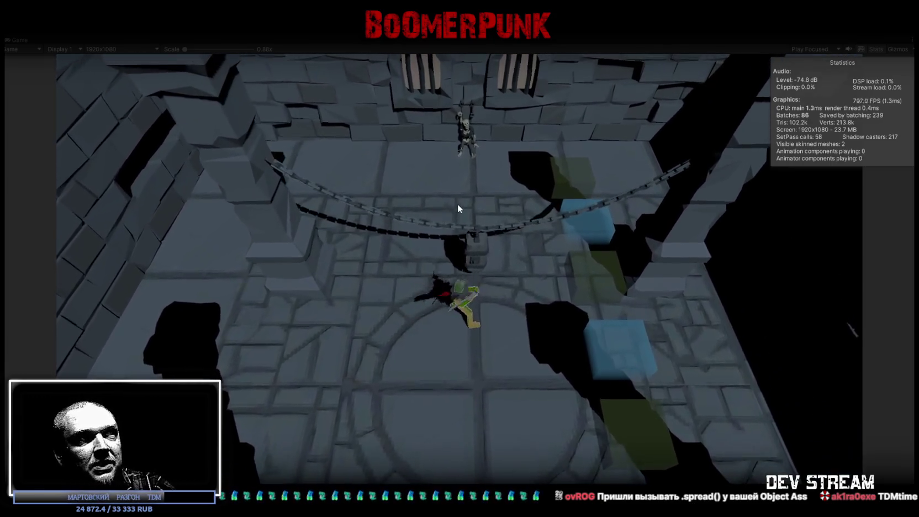
pyautogui.press('s')
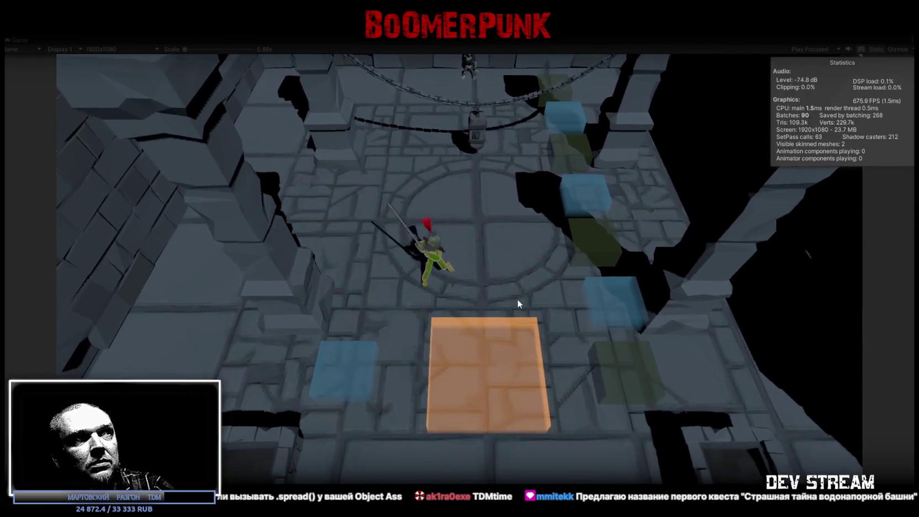
pyautogui.press('w')
pyautogui.click(471, 219)
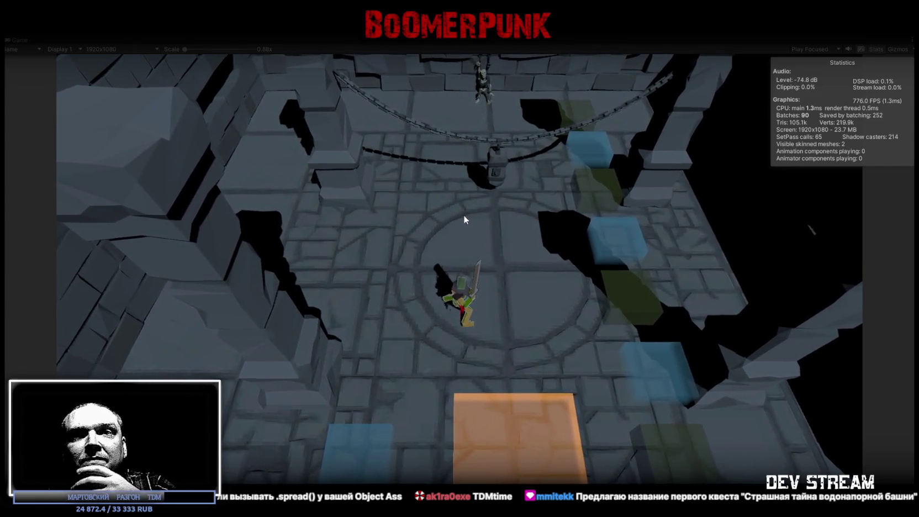
pyautogui.click(461, 213)
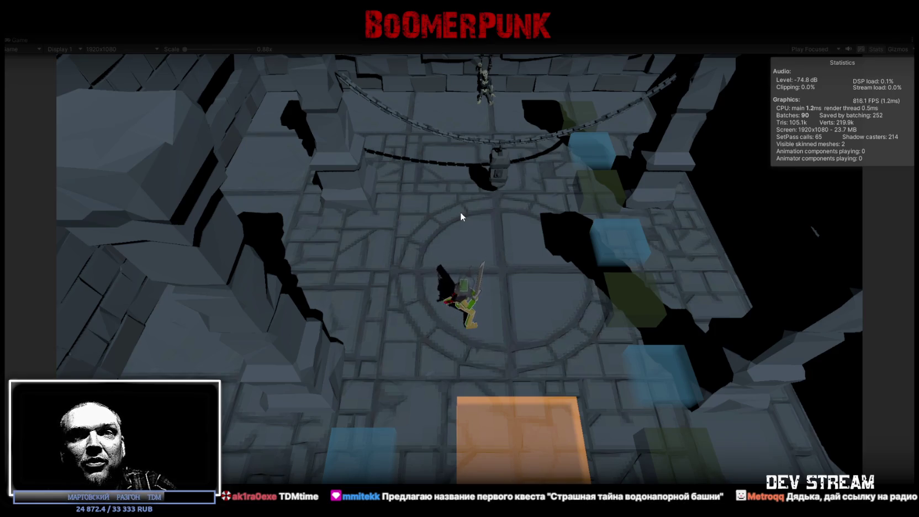
pyautogui.click(460, 212)
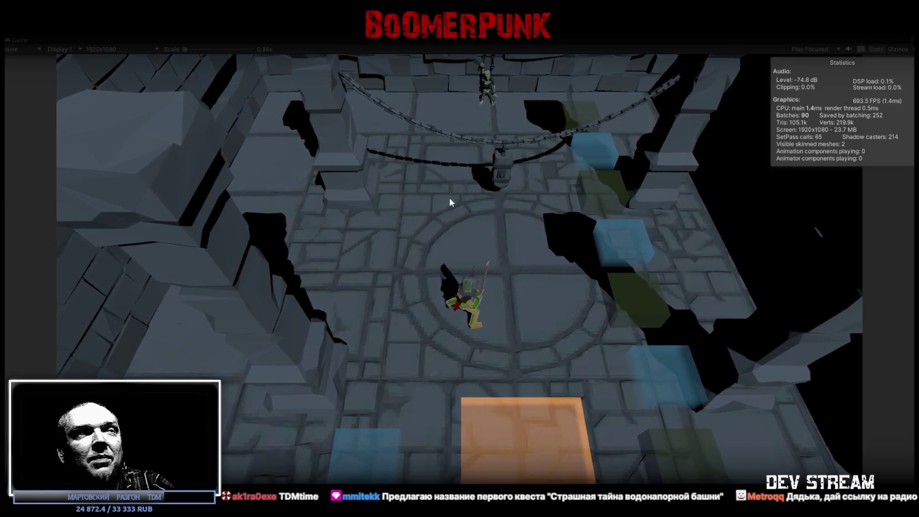
# Run toward the hanging chains and back down the arena, slashing along the way
pyautogui.press('w')
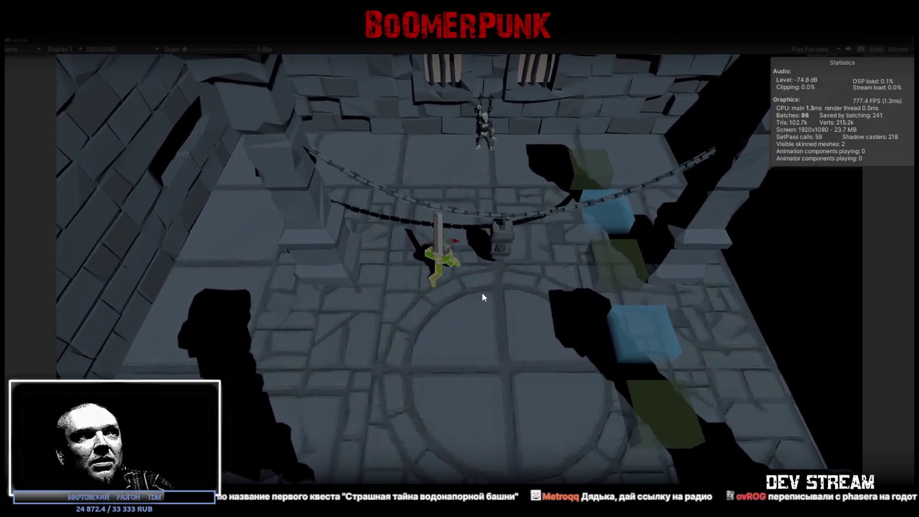
pyautogui.click(475, 287)
pyautogui.press('s')
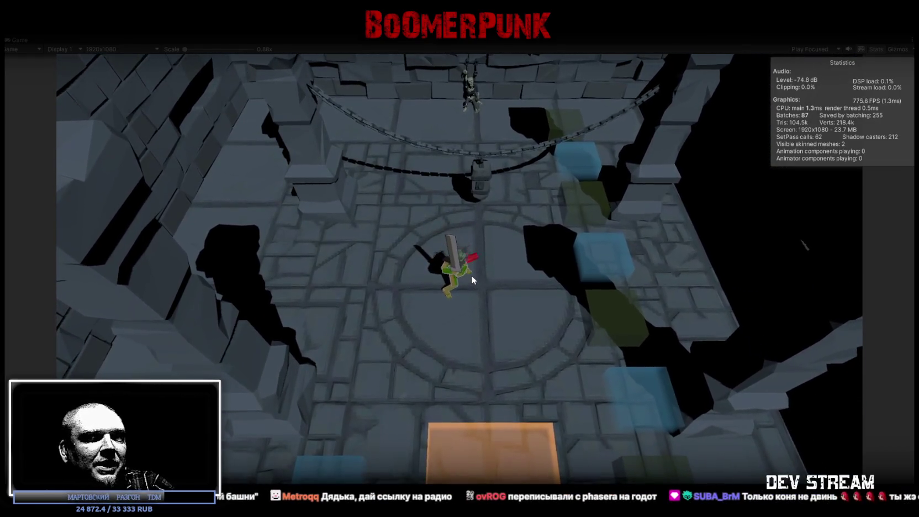
pyautogui.press('s')
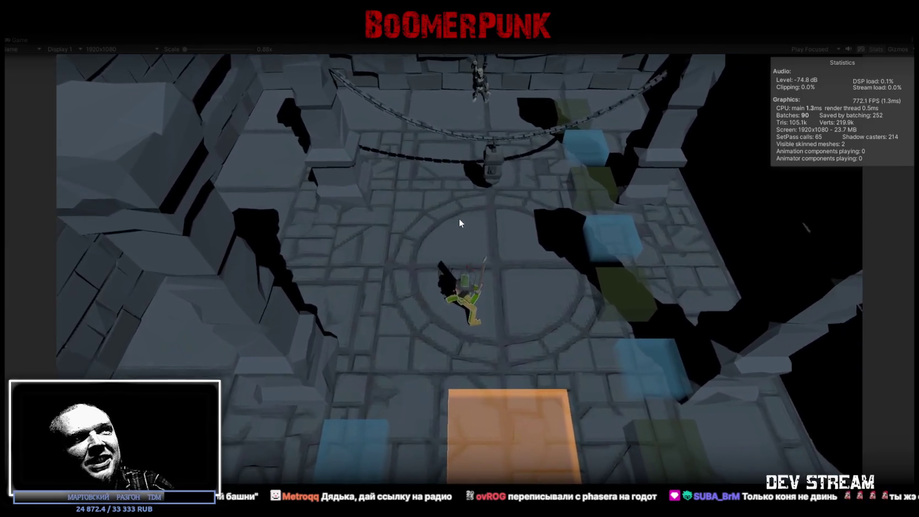
pyautogui.press('w')
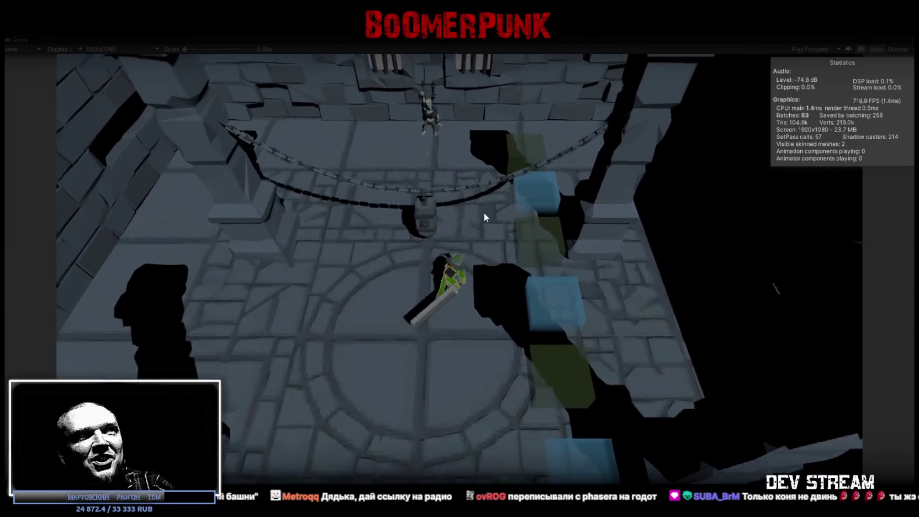
pyautogui.press('w')
pyautogui.click(475, 216)
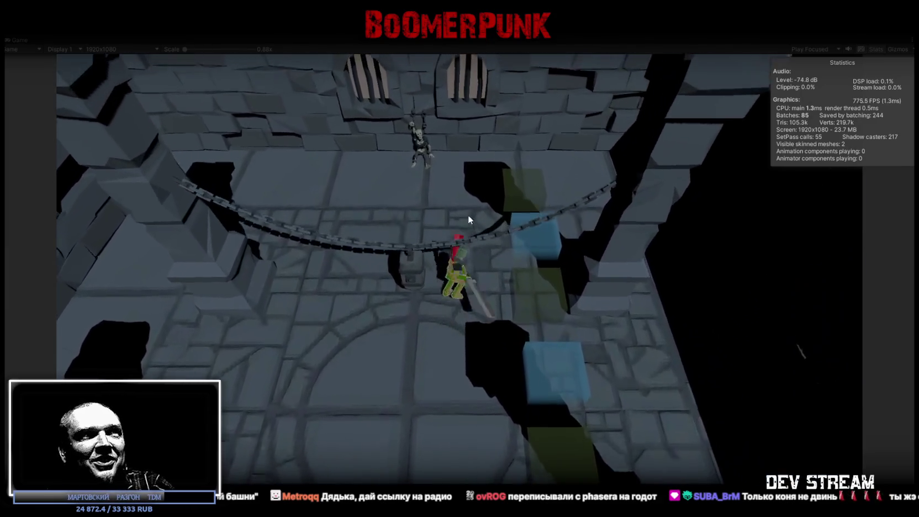
pyautogui.press('s')
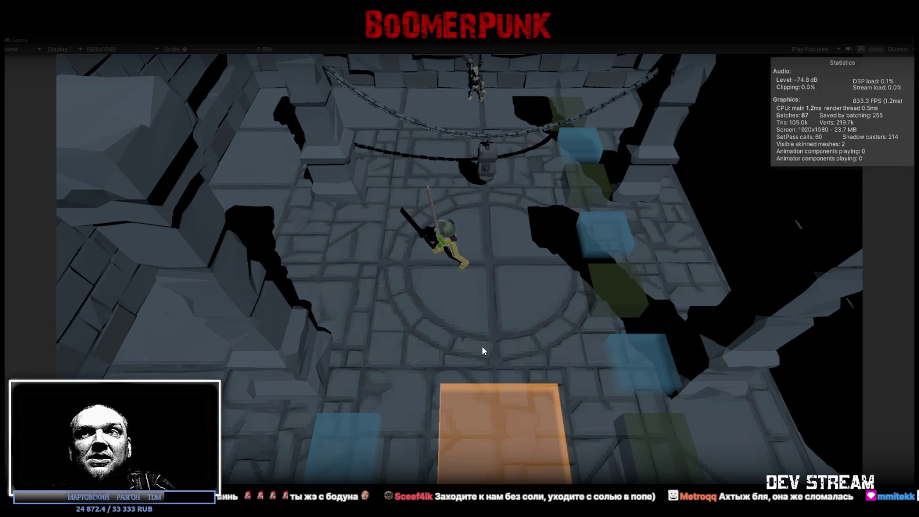
# Run the character around the room and chain four sword swings
pyautogui.press('a')
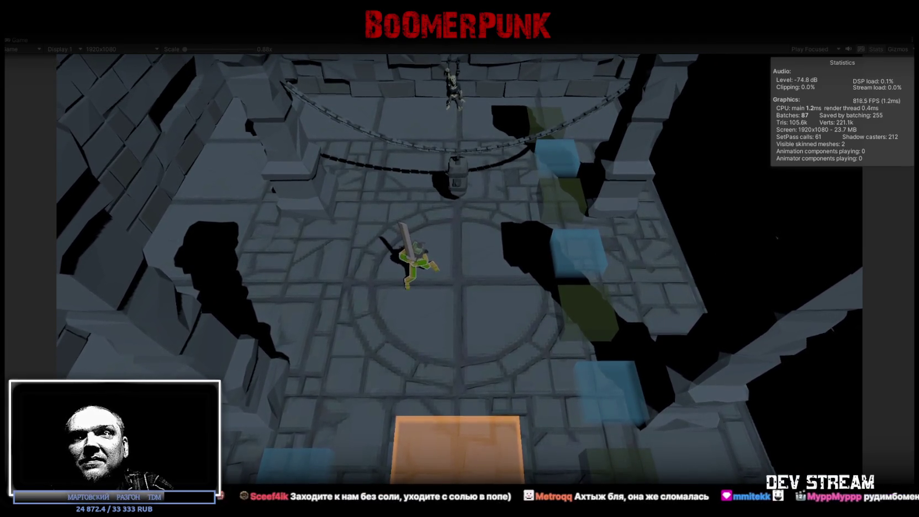
pyautogui.press('s')
pyautogui.press('w')
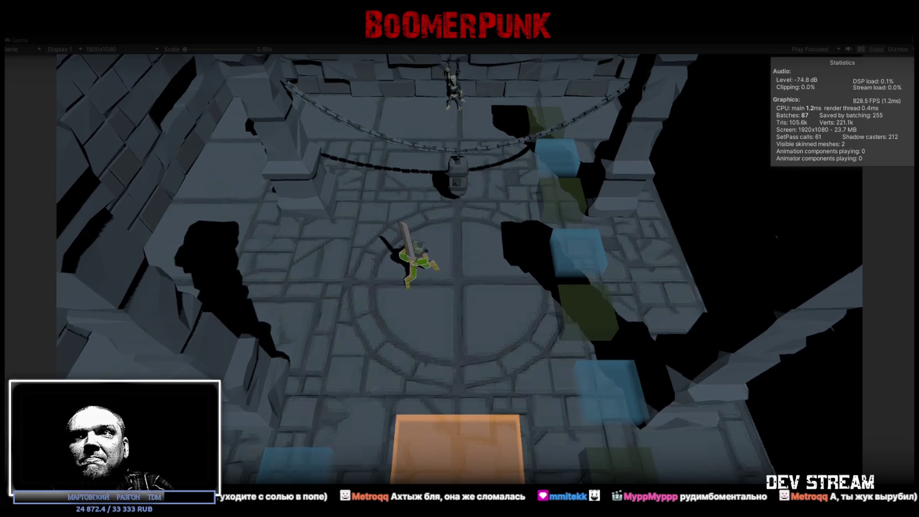
pyautogui.press('s')
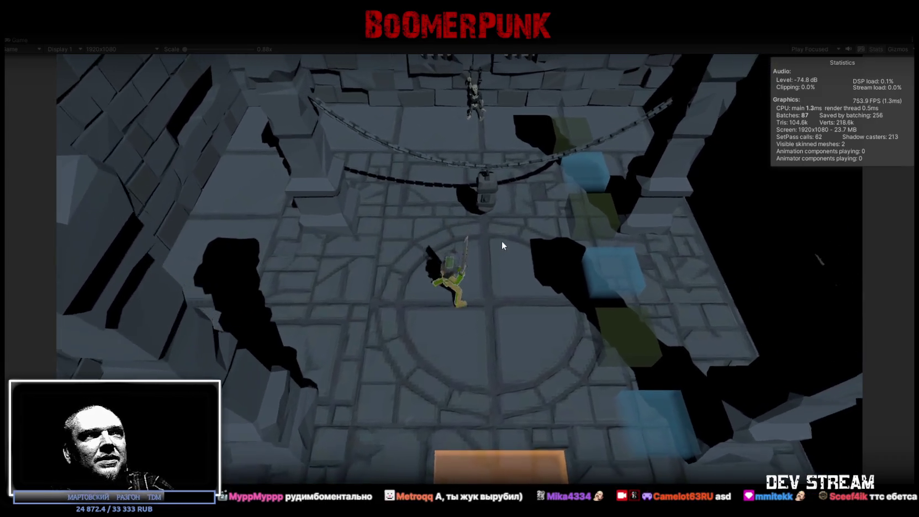
pyautogui.click(453, 213)
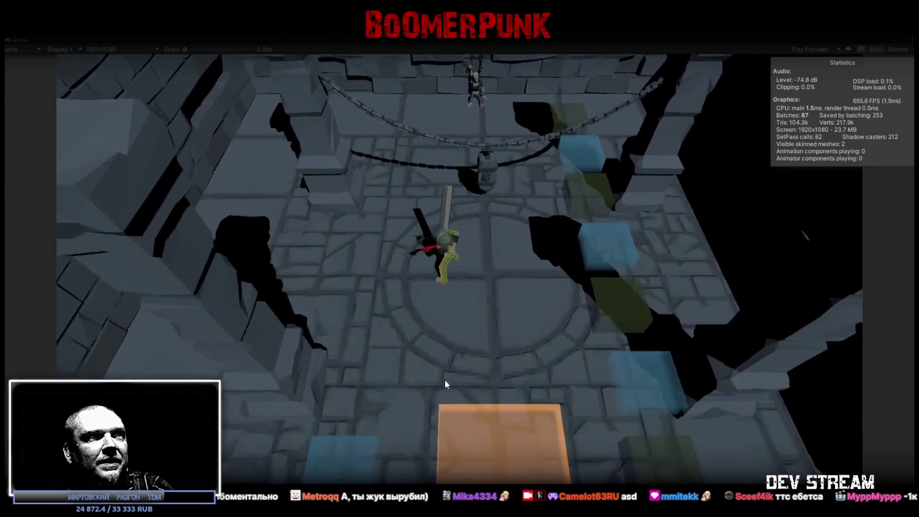
pyautogui.click(433, 216)
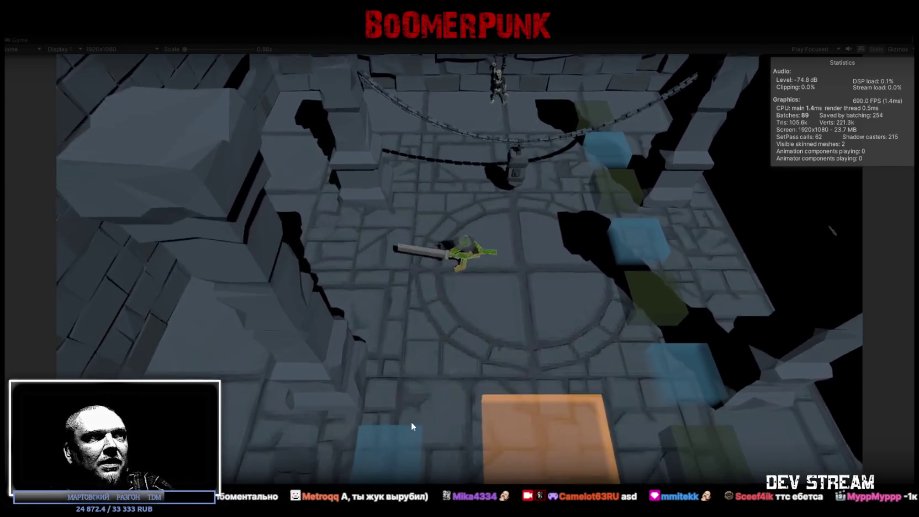
pyautogui.click(412, 426)
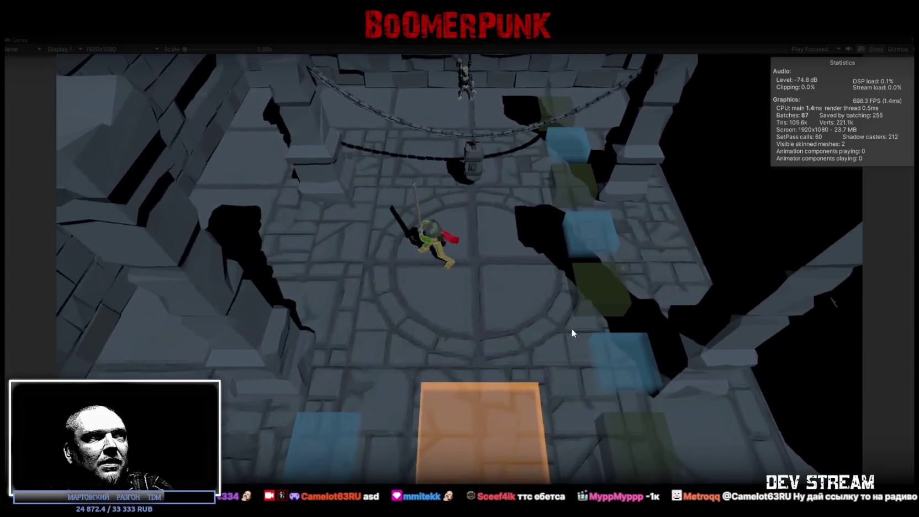
pyautogui.click(592, 331)
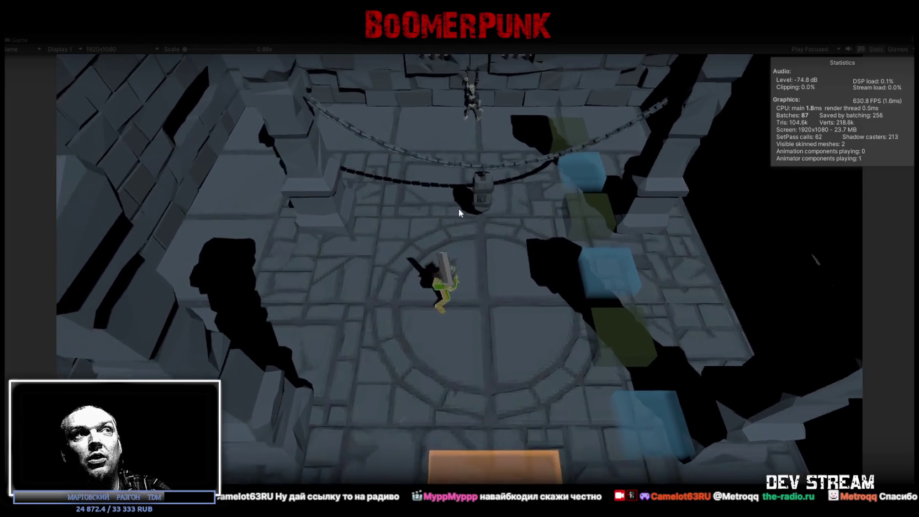
# Slash twice more, then bring up the arena.ai chat showing the C# combat code
pyautogui.click(465, 209)
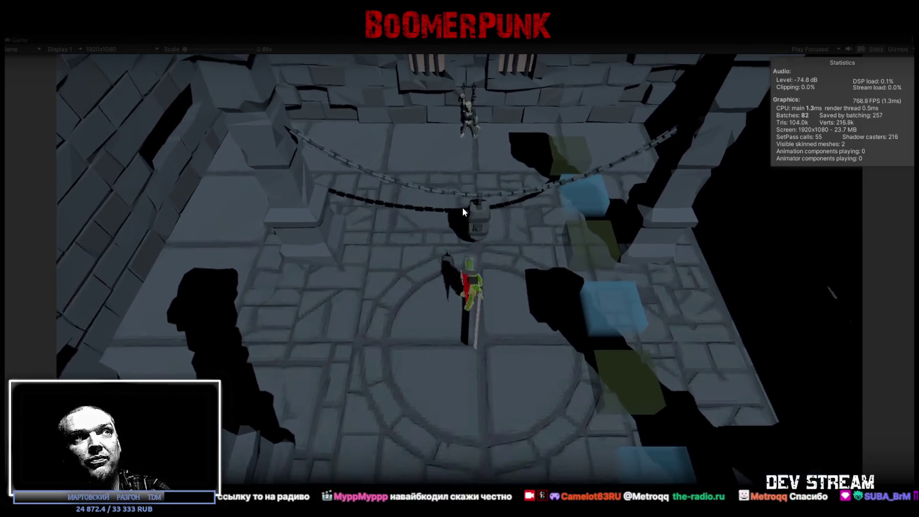
pyautogui.click(413, 248)
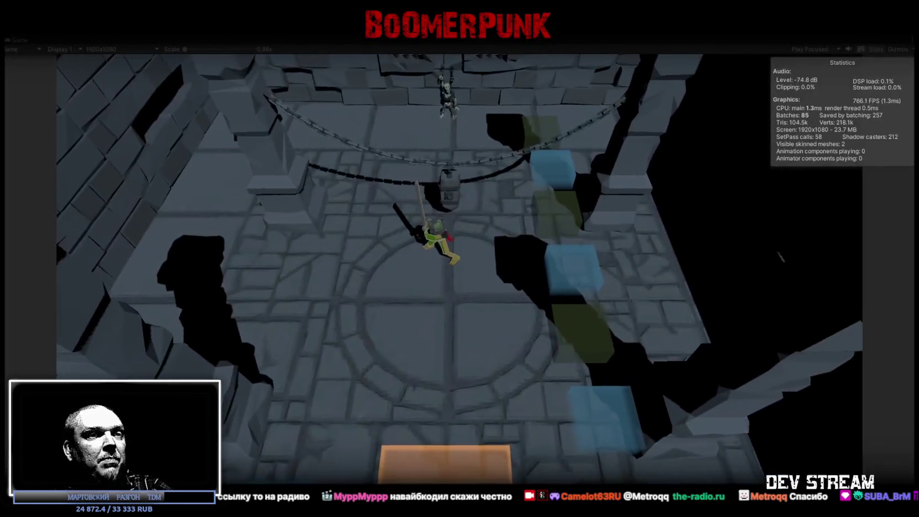
pyautogui.hotkey('alt', 'Tab')
pyautogui.scroll(-15, 593, 204)
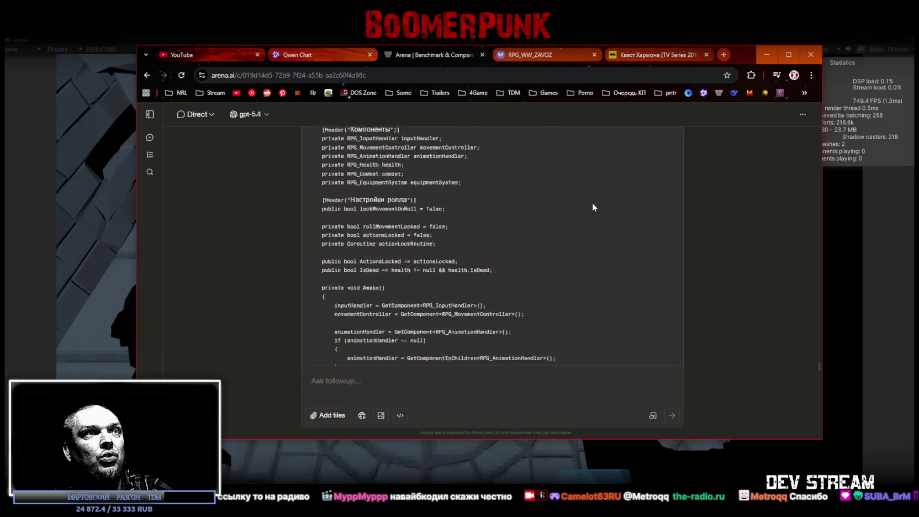
# Scroll through the C# controller code in arena.ai, then minimize Chrome to return to the game
pyautogui.scroll(15, 660, 305)
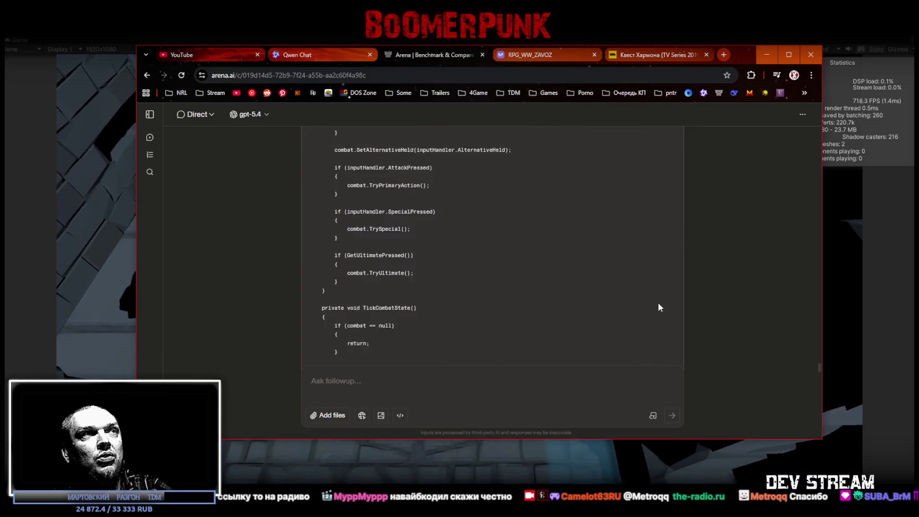
pyautogui.scroll(10, 657, 303)
pyautogui.scroll(-10, 656, 304)
pyautogui.scroll(-8, 721, 287)
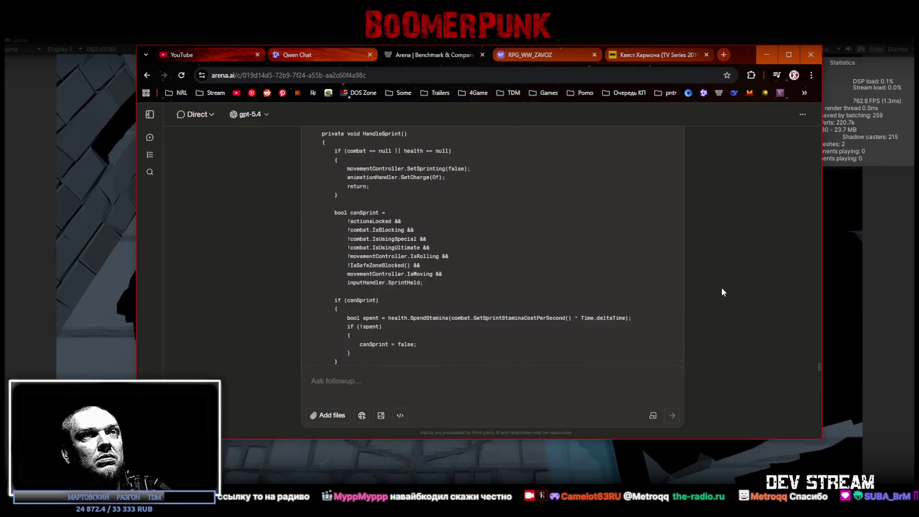
pyautogui.scroll(5, 722, 287)
pyautogui.click(767, 54)
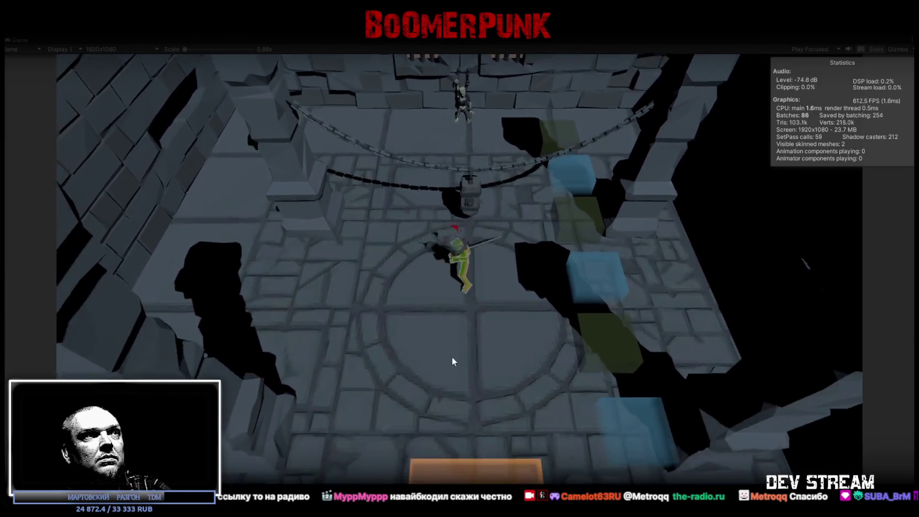
# Walk the character off the orange platform and along the drop's edge deeper into the level
pyautogui.press('s')
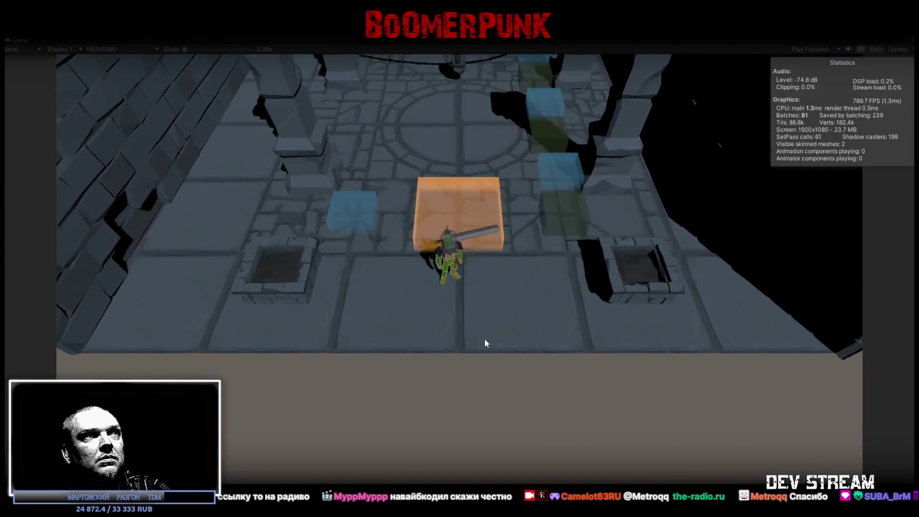
pyautogui.press('d')
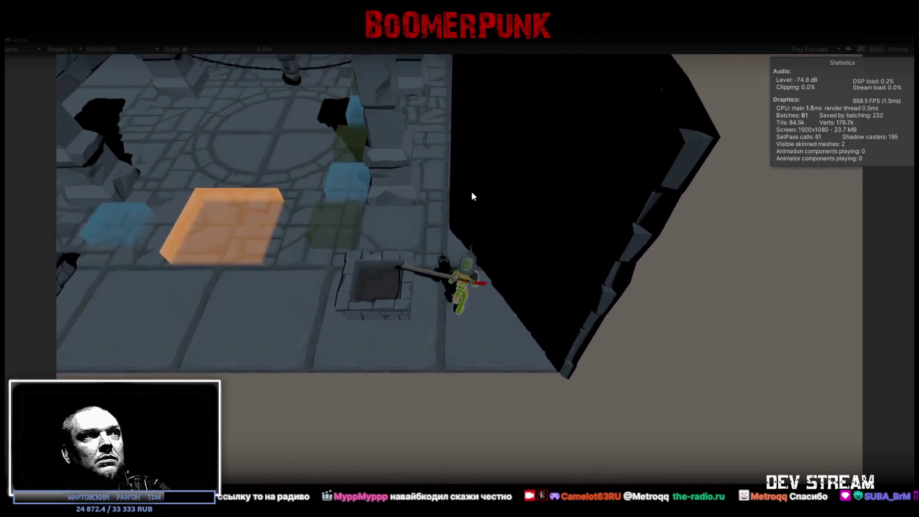
pyautogui.press('w')
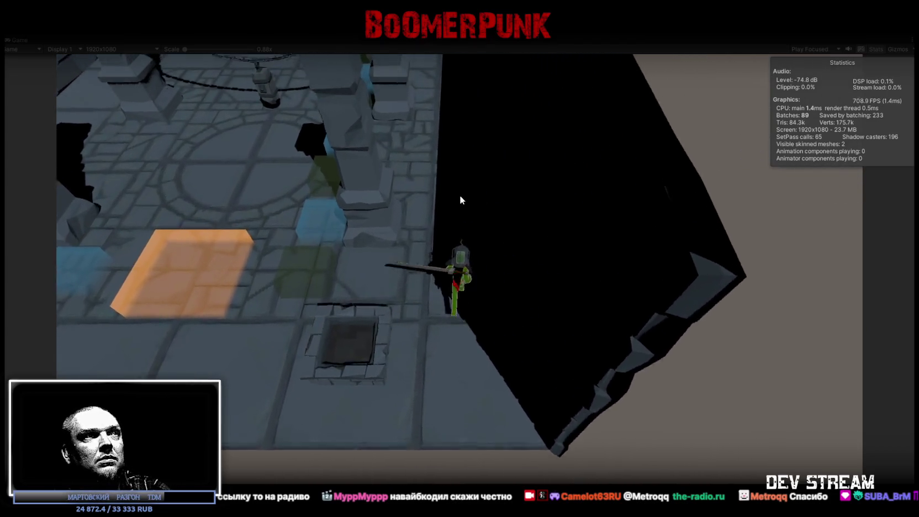
pyautogui.press('w')
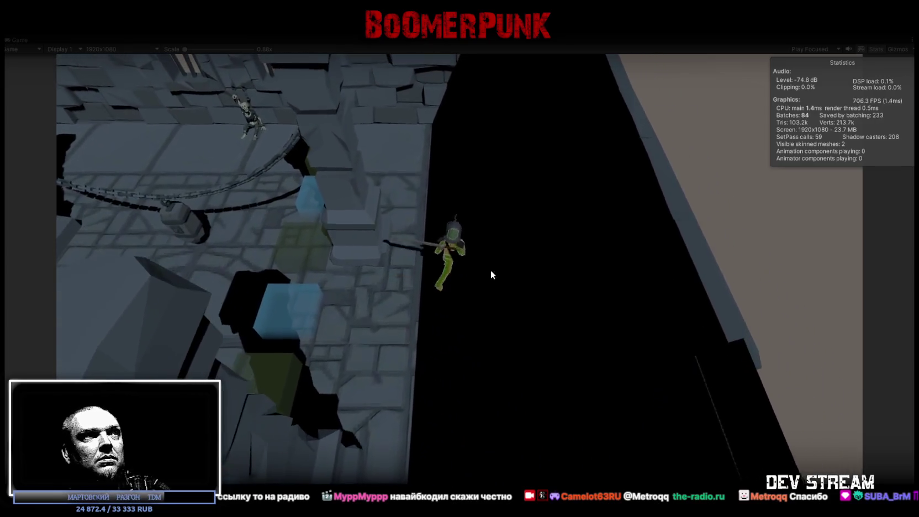
pyautogui.press('a')
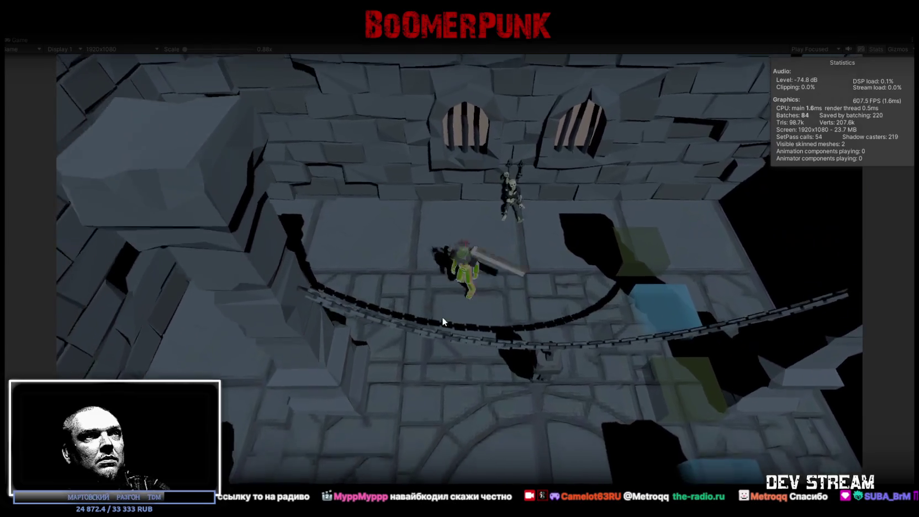
pyautogui.press('w')
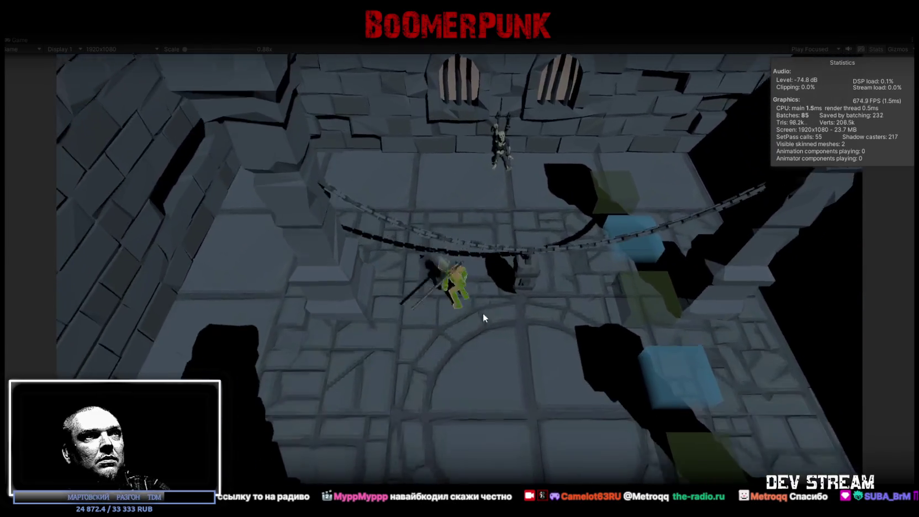
# Swing the sword twice, then stop Play mode to return to the Scene view
pyautogui.click(506, 232)
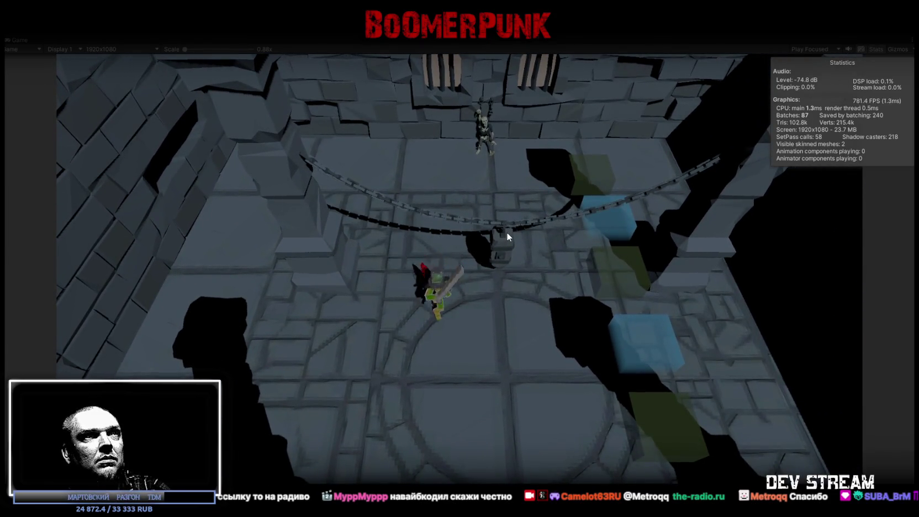
pyautogui.press('w')
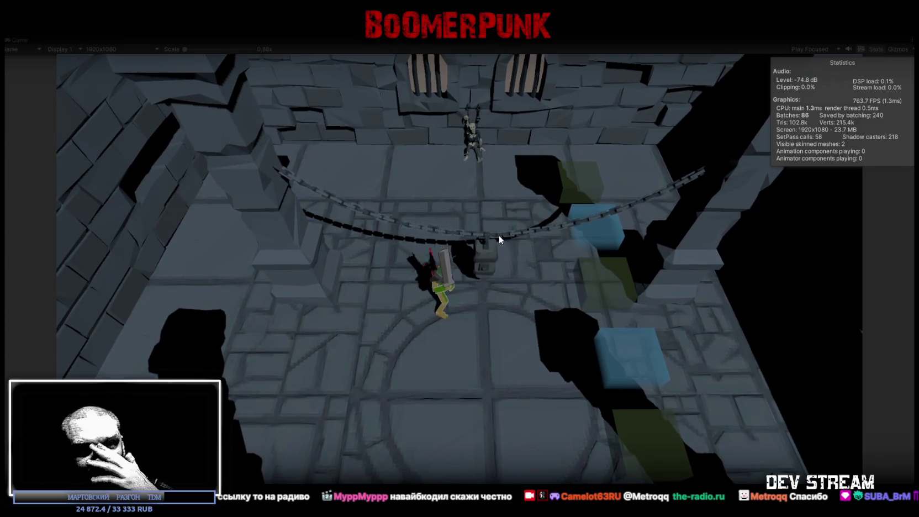
pyautogui.click(498, 233)
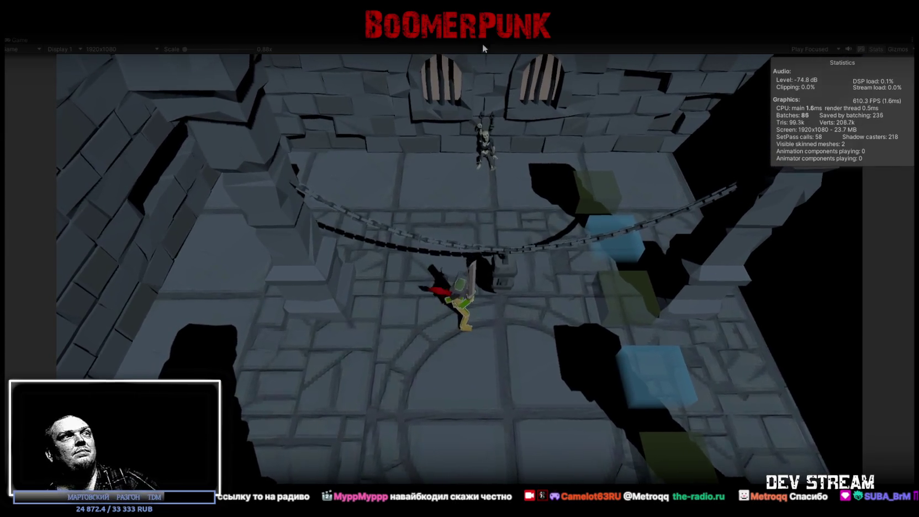
pyautogui.click(459, 29)
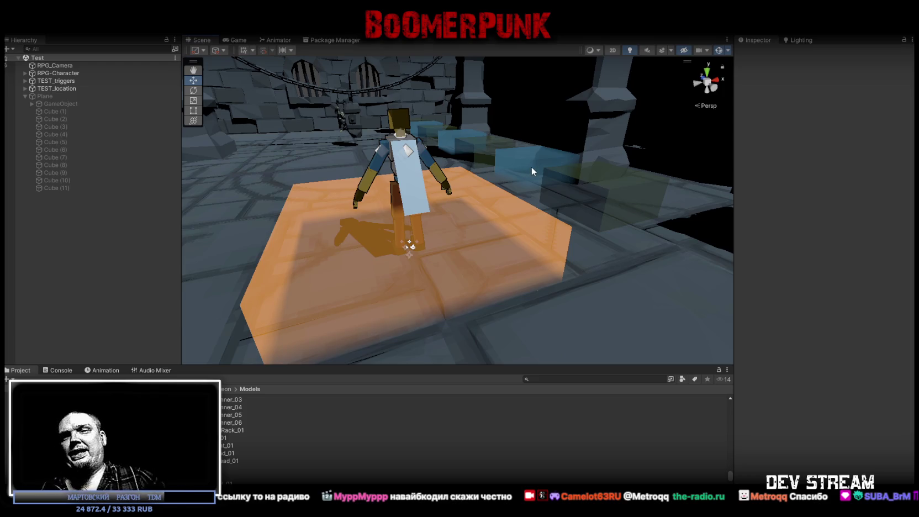